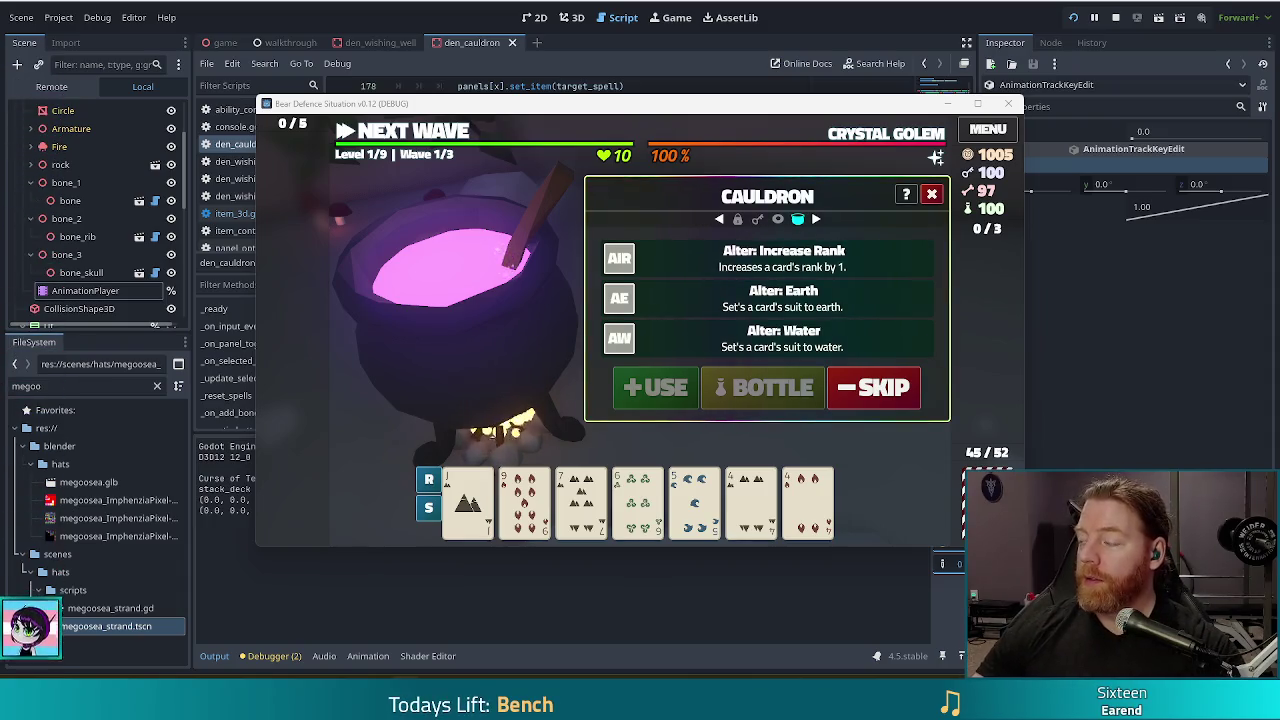
Step: Switch from the running Godot game to the itch.io jam entry page
key("alt+Tab")
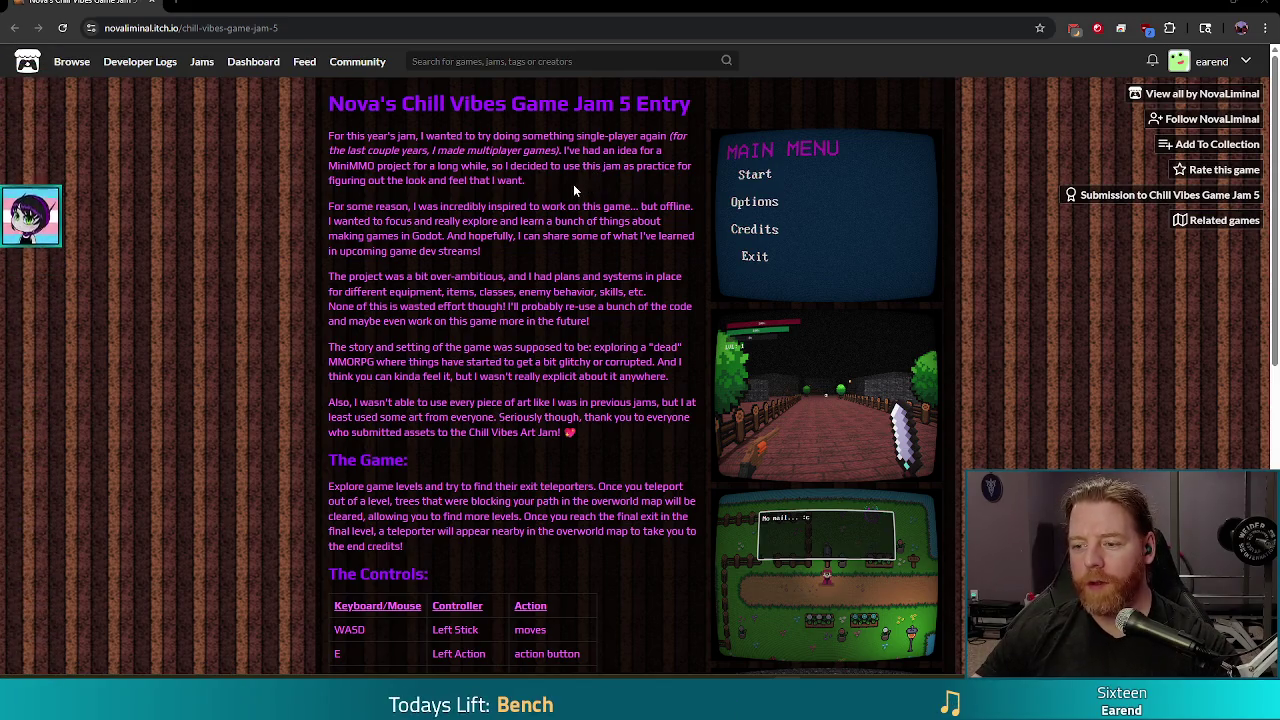
Step: Enlarge the first gameplay screenshot, then advance to the farm scene screenshot
left_click(790, 395)
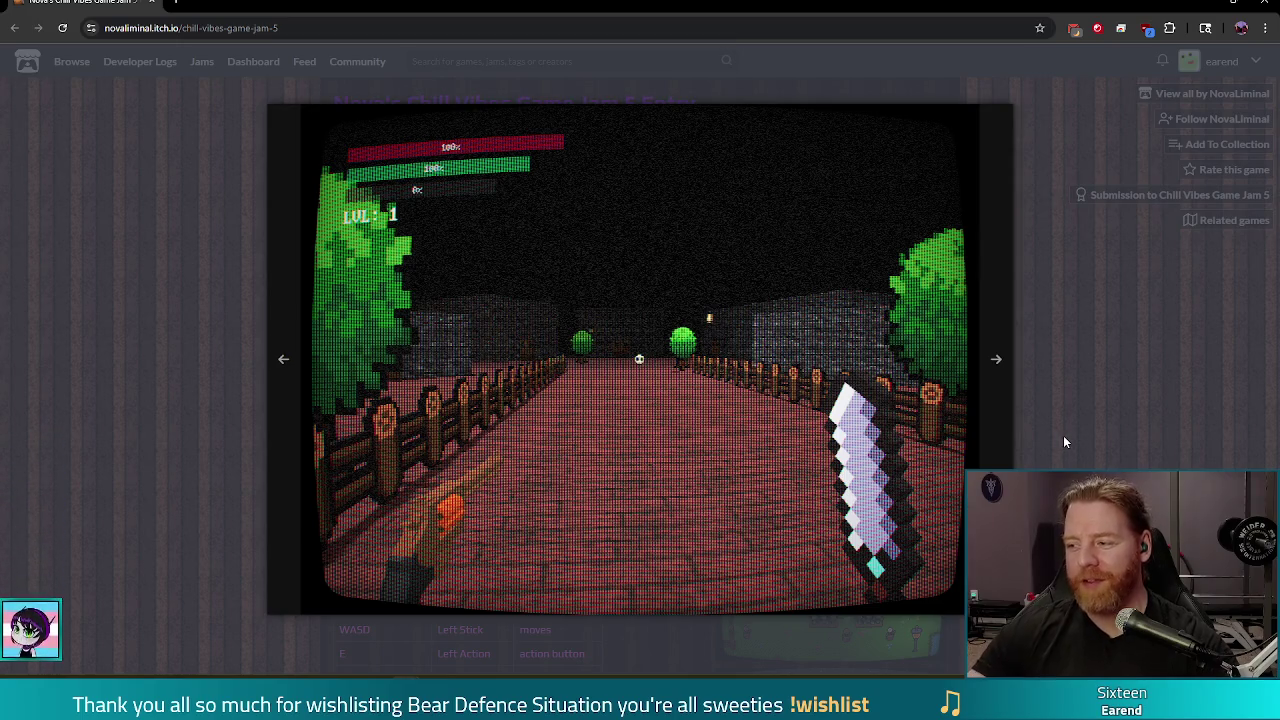
left_click(997, 363)
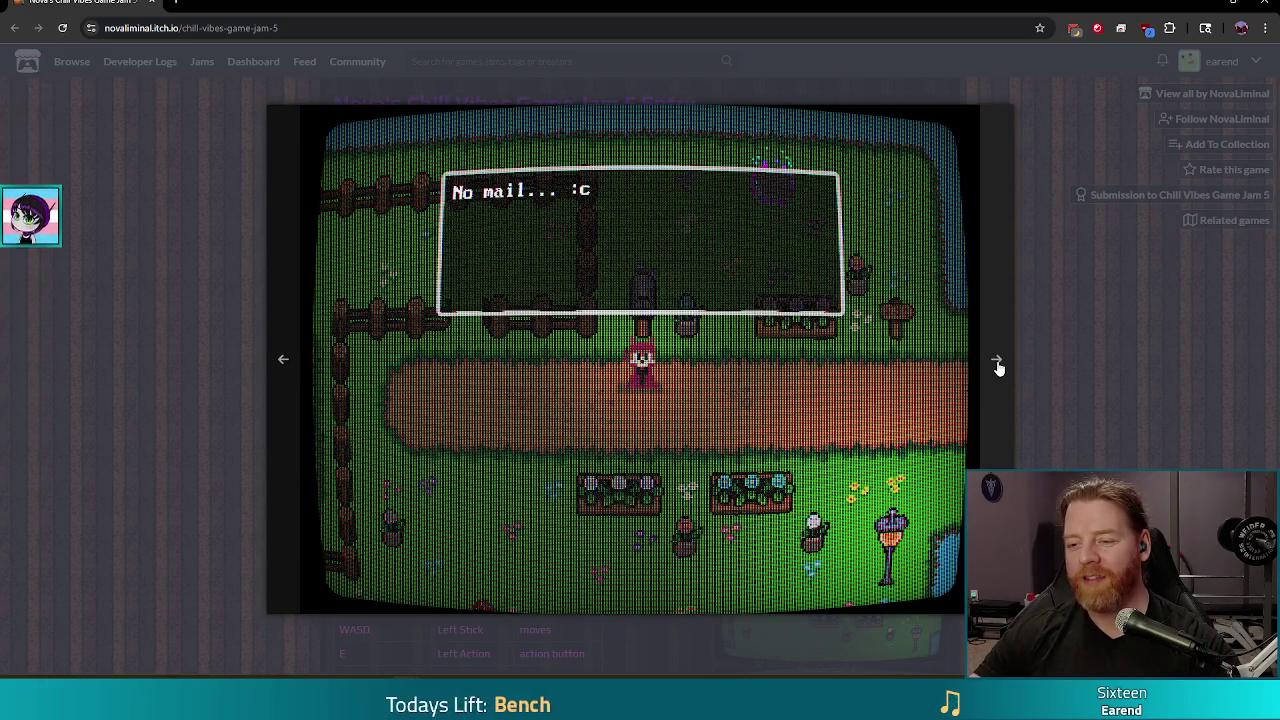
Step: Cycle through the remaining screenshots, close the gallery, and minimize the browser to the game
left_click(997, 364)
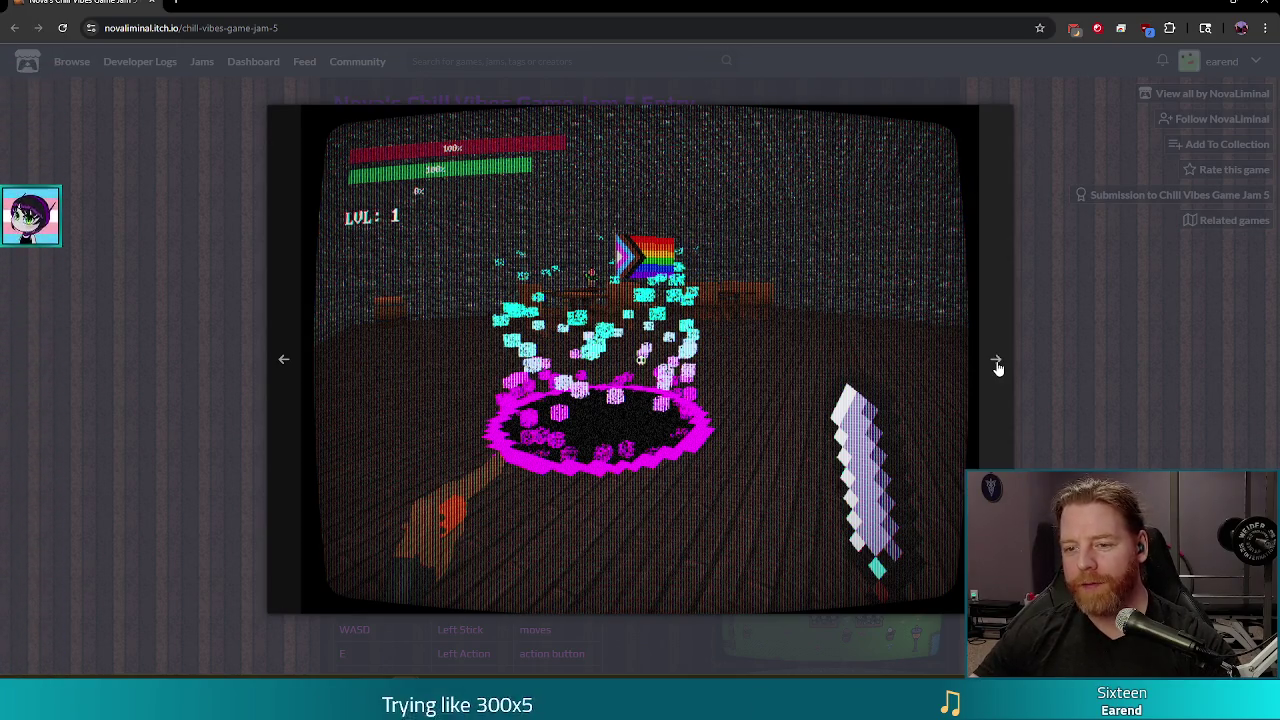
left_click(996, 362)
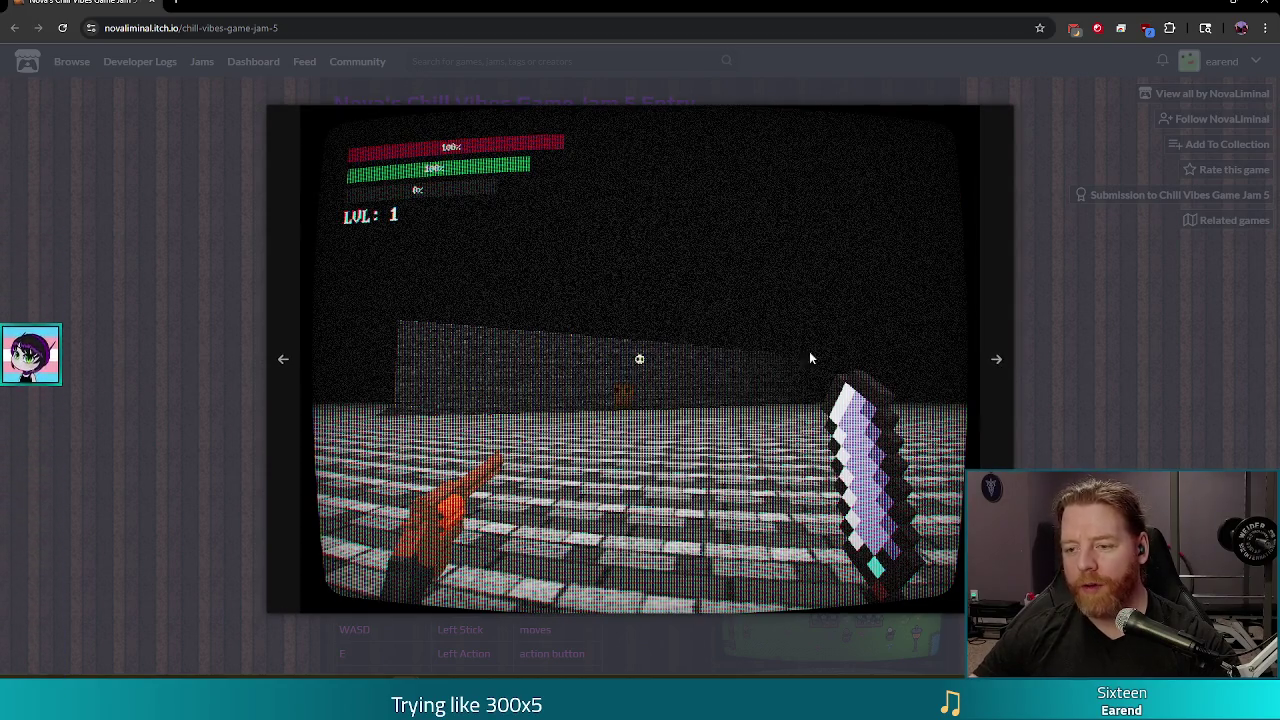
left_click(996, 359)
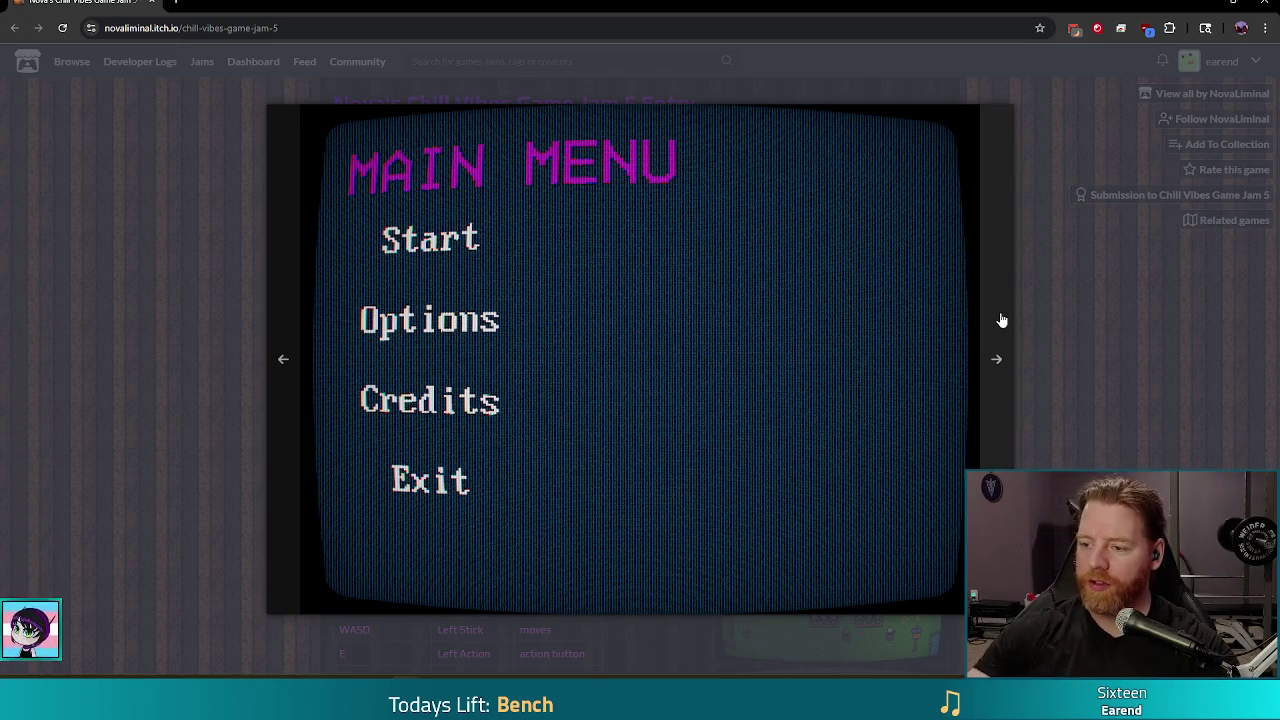
left_click(997, 352)
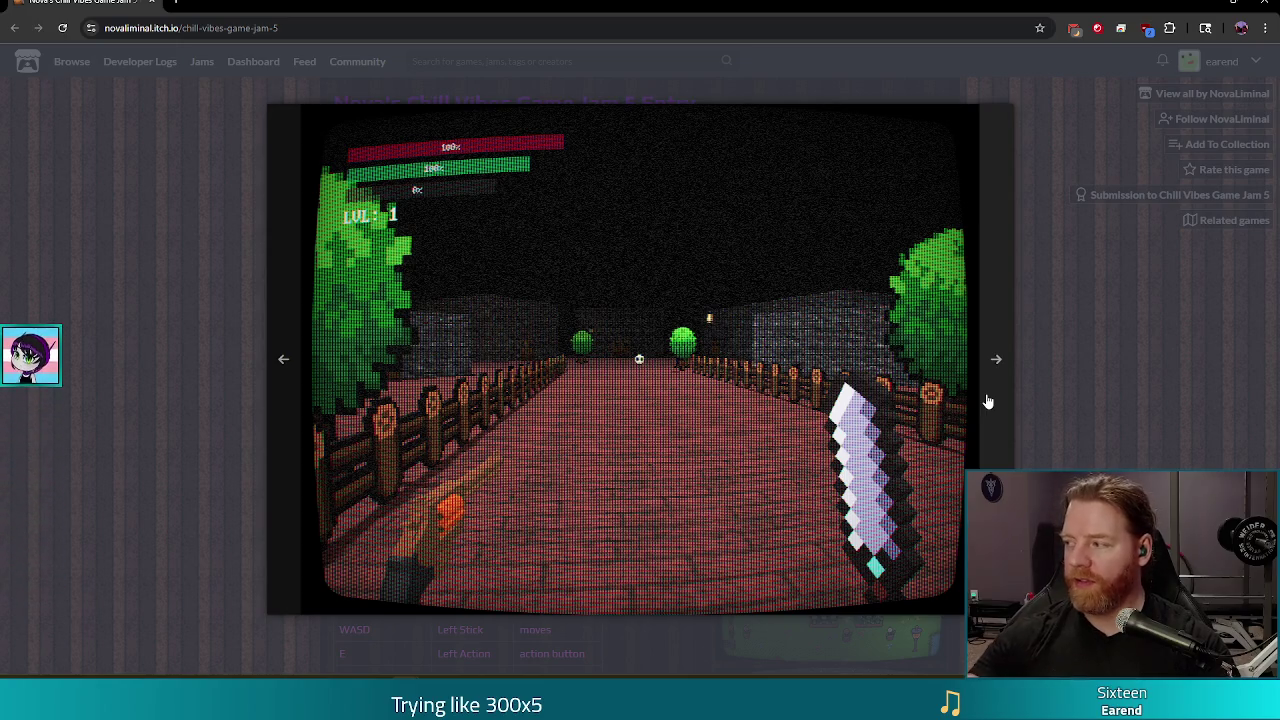
left_click(1164, 412)
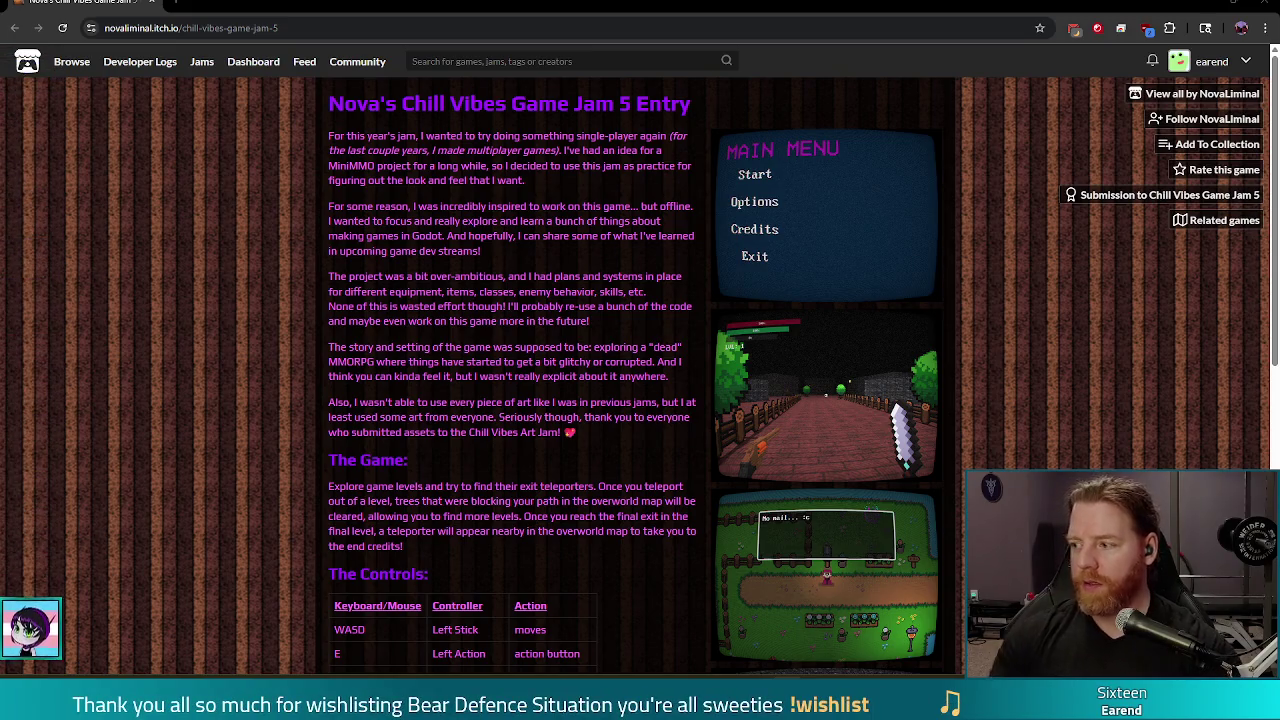
left_click(1208, 5)
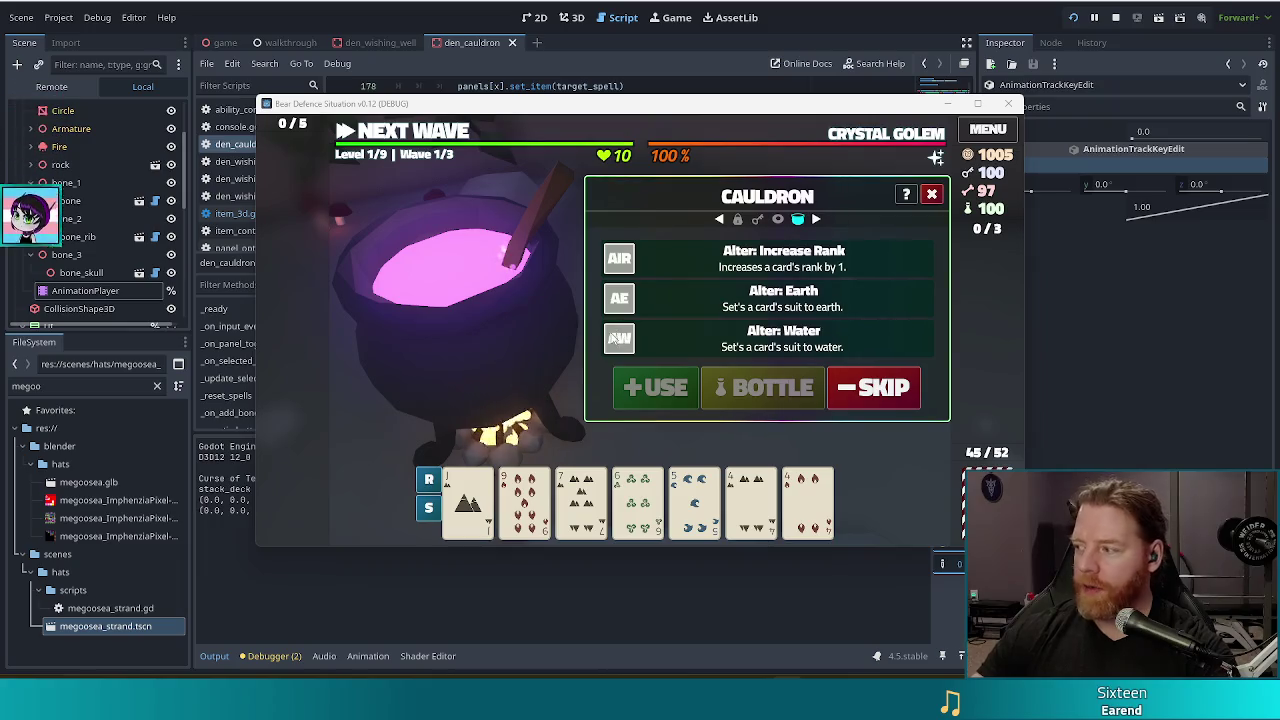
Step: Skip the offered spells, add one bone and stir for new spells, then close the cauldron
left_click(873, 388)
left_click(688, 397)
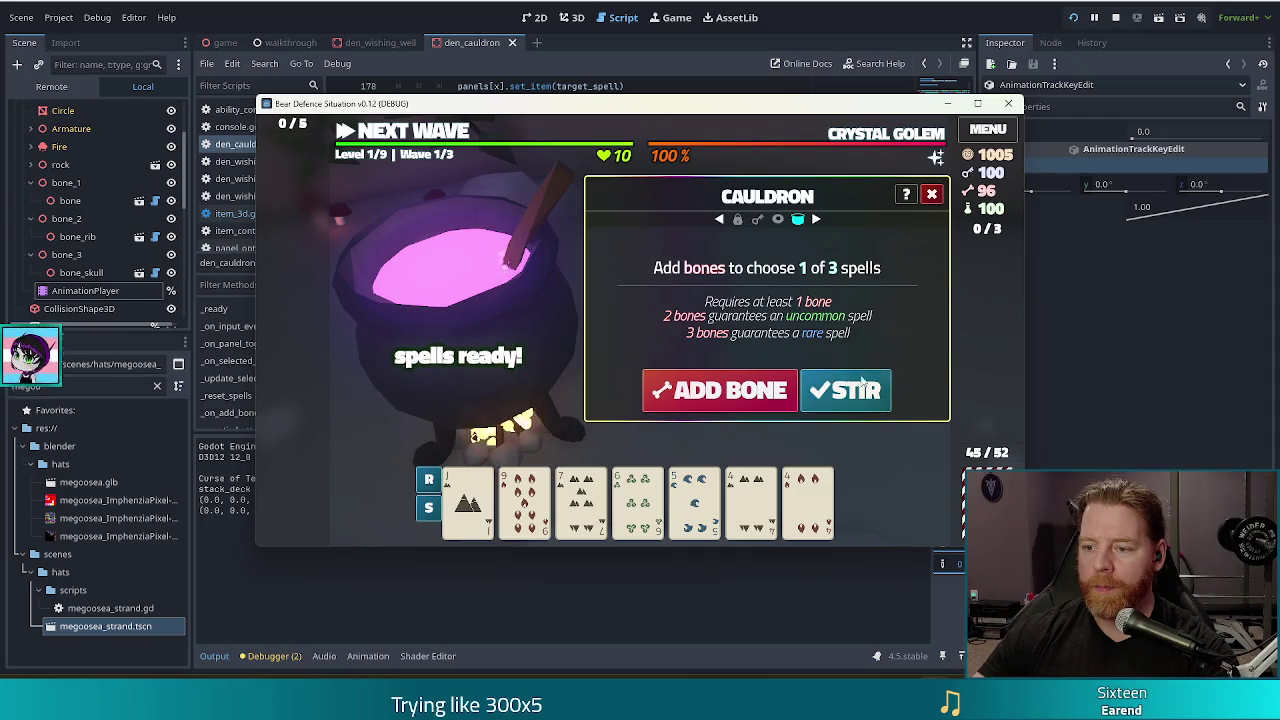
left_click(845, 390)
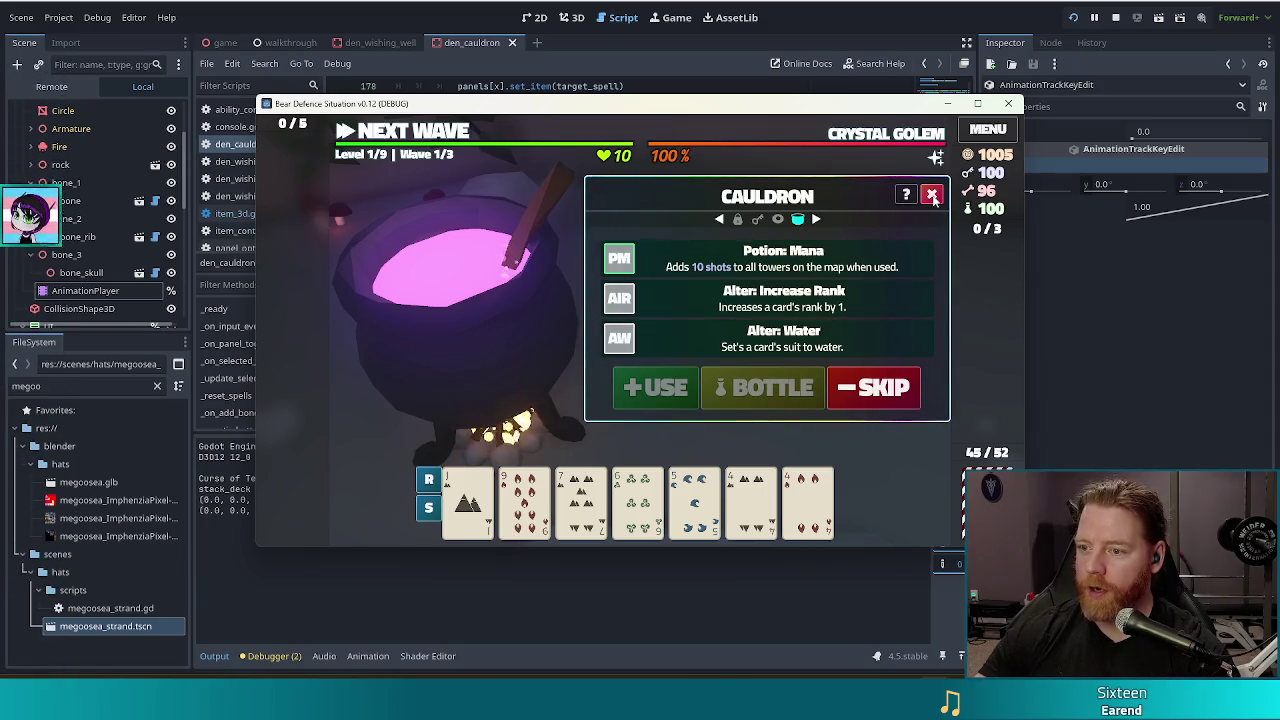
left_click(933, 194)
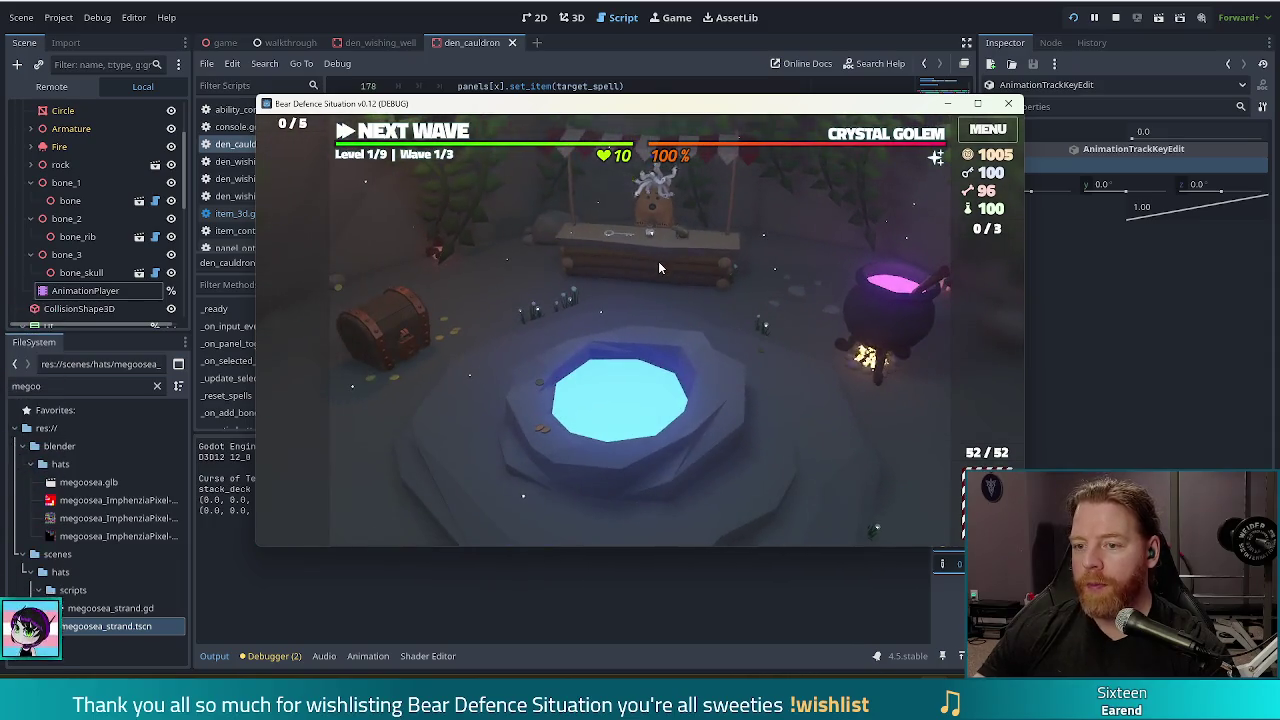
Step: Open the shop at the stall, then stop the running game with F8
left_click(658, 261)
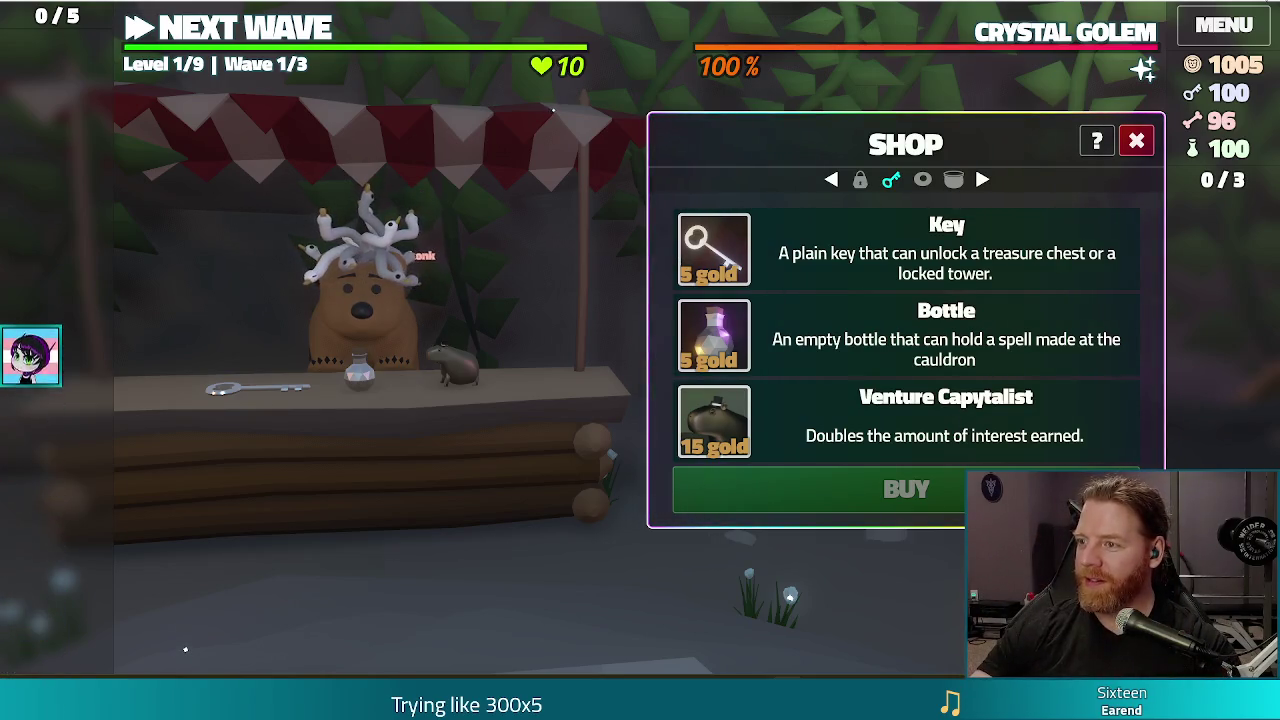
key("F8")
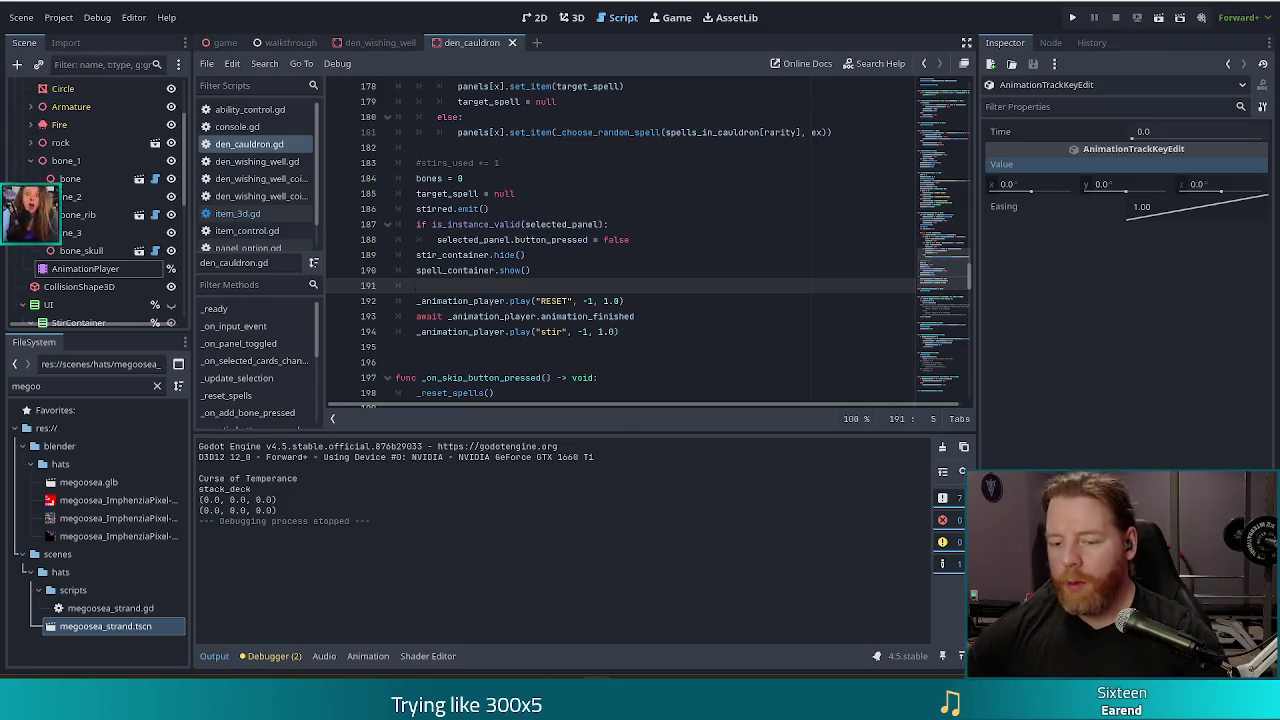
Step: Switch from the Godot editor to the itch.io game page in the browser
mouse_move(420, 705)
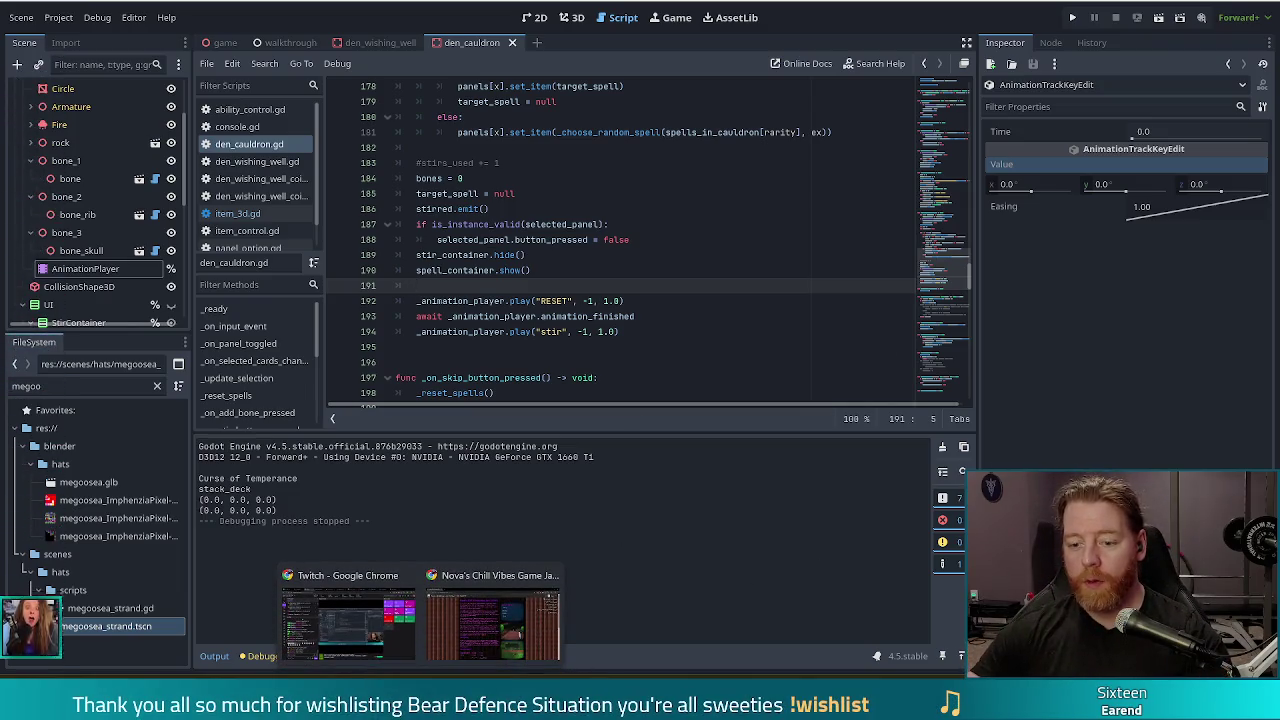
left_click(505, 615)
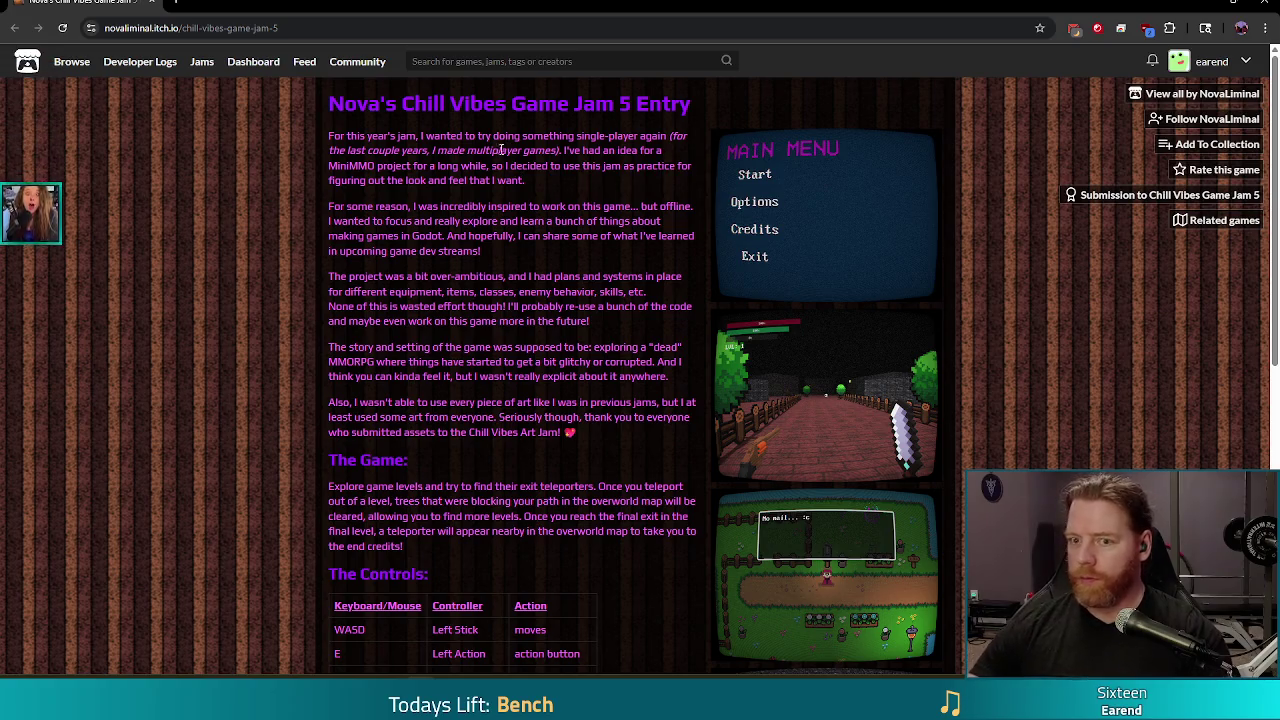
Step: Select then deselect part of the jam title, and open and dismiss the notifications panel
left_click_drag(401, 104, 563, 106)
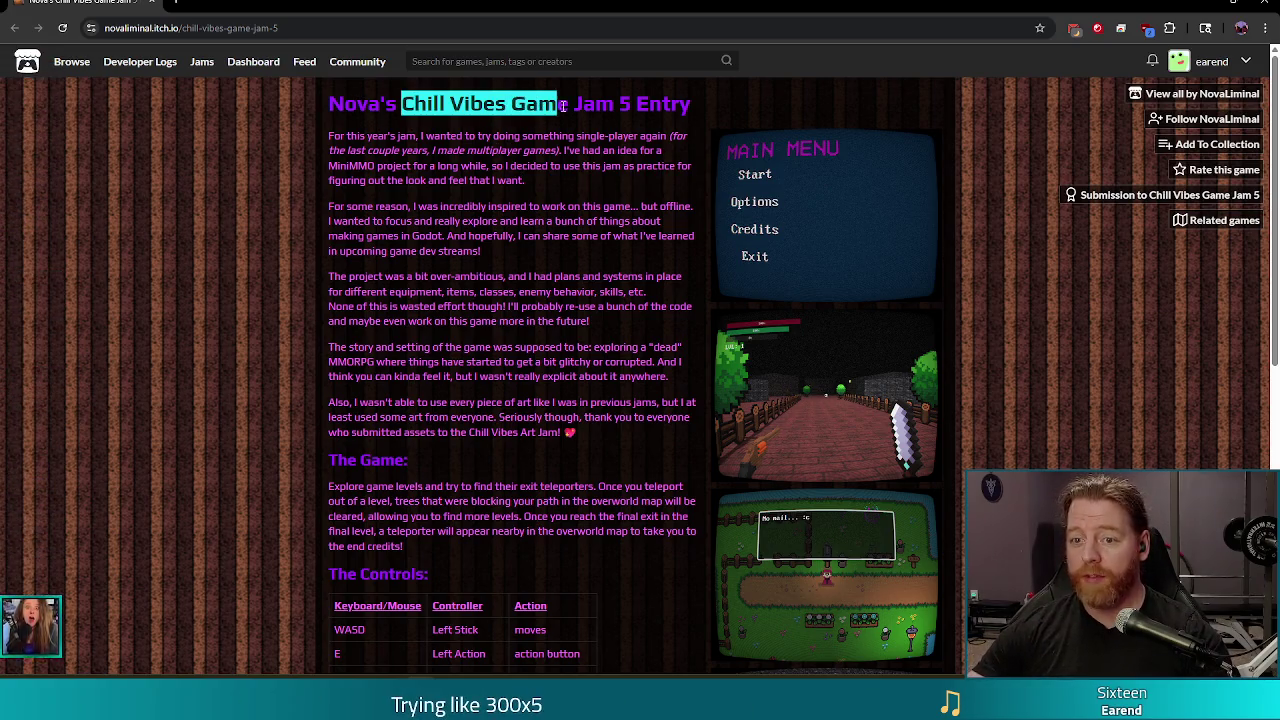
left_click(525, 360)
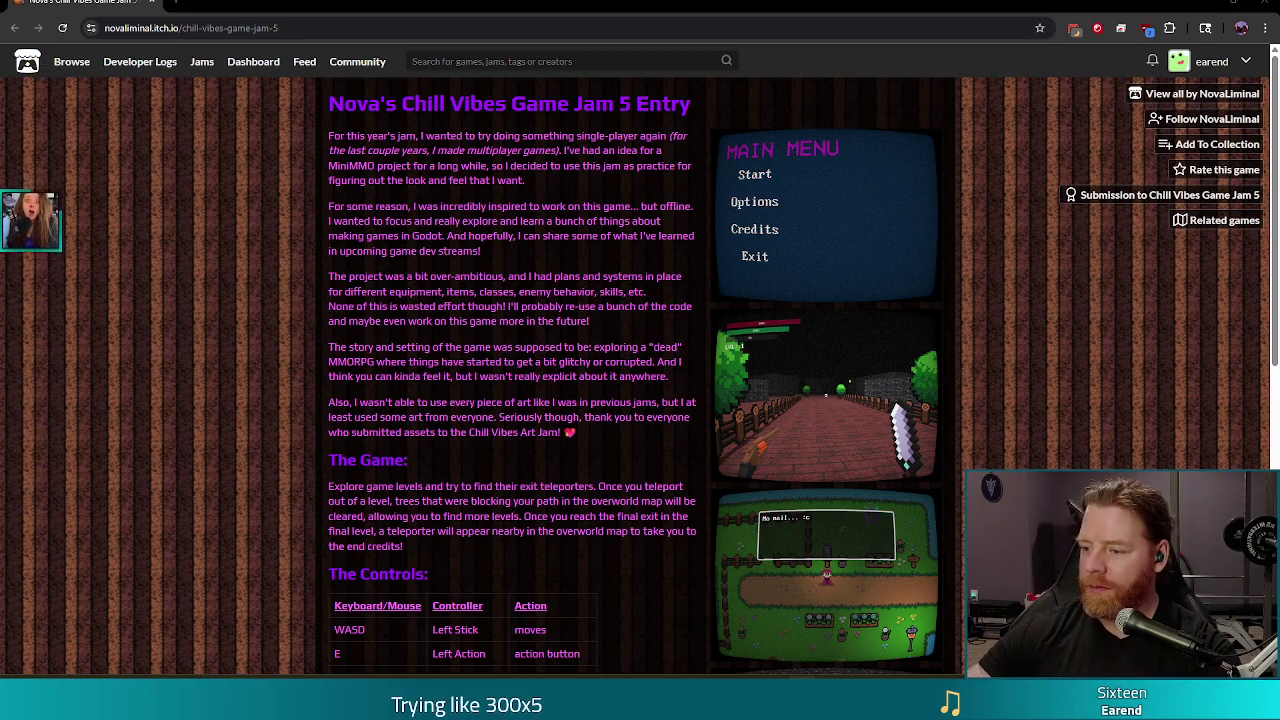
key("super+n")
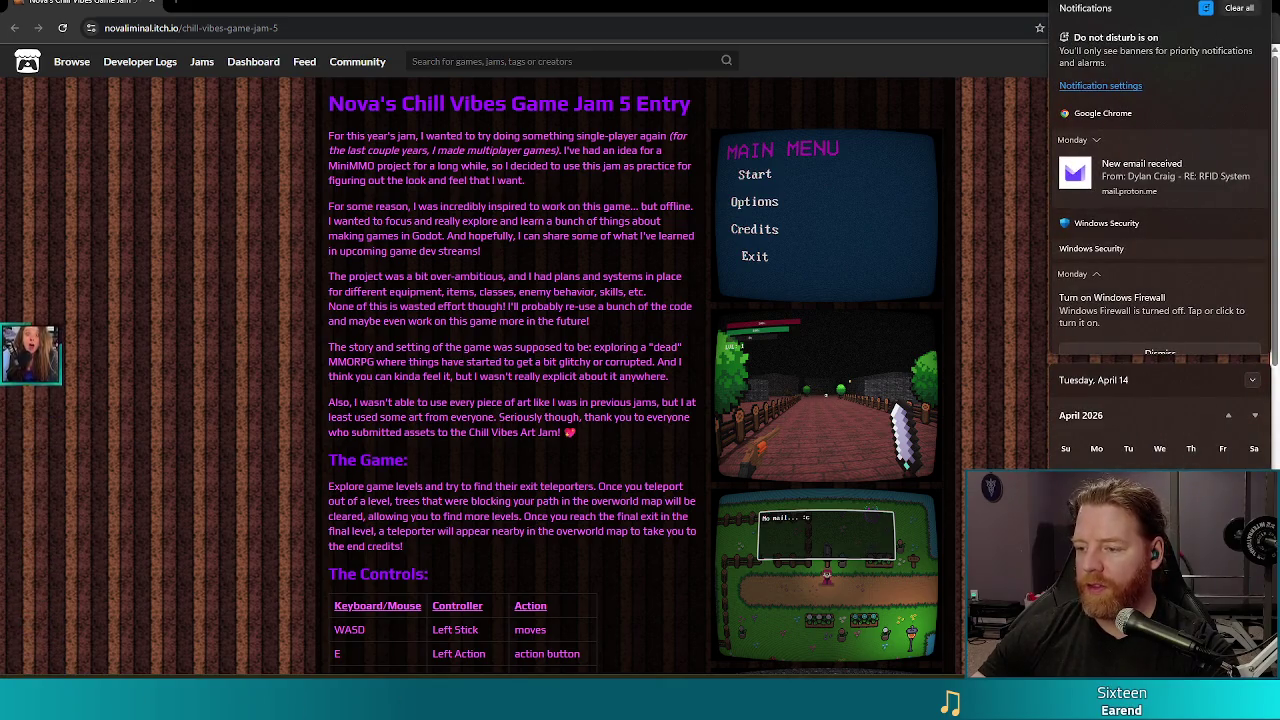
left_click(872, 4)
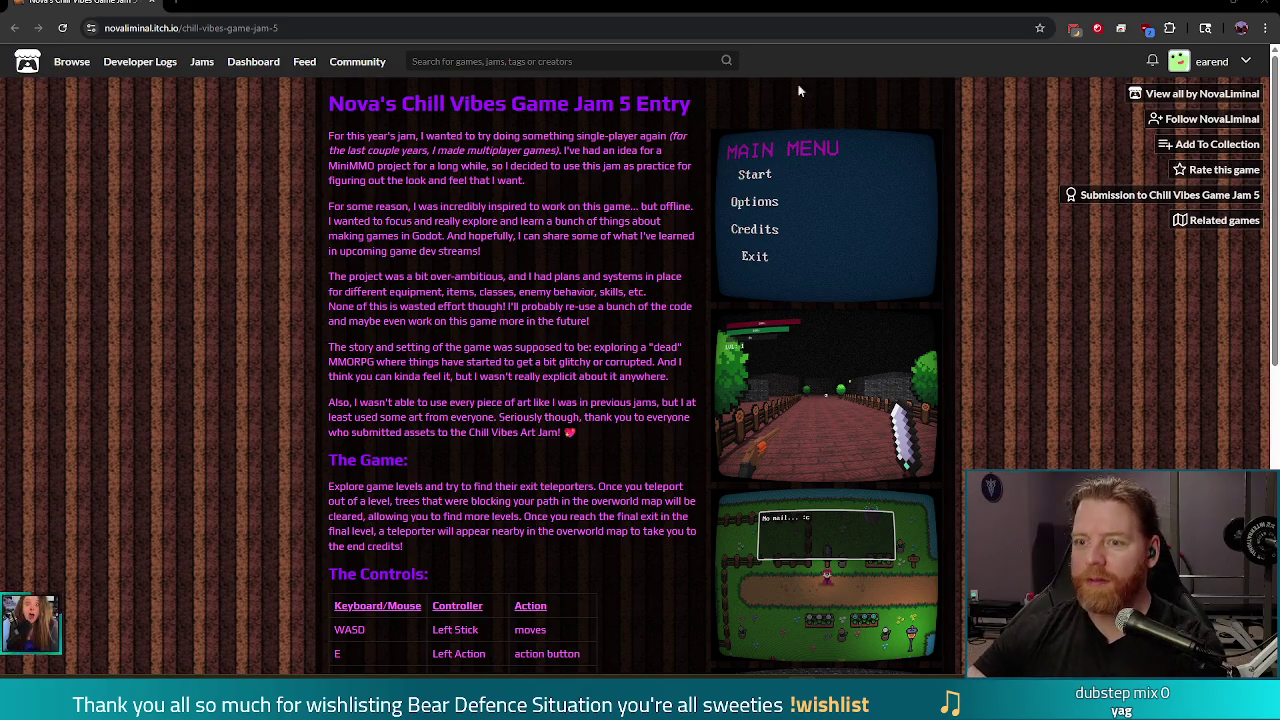
Step: Review the RESET, await and stir lines in den_cauldron.gd, then open the AnimationPlayer in 3D
key("alt+Tab")
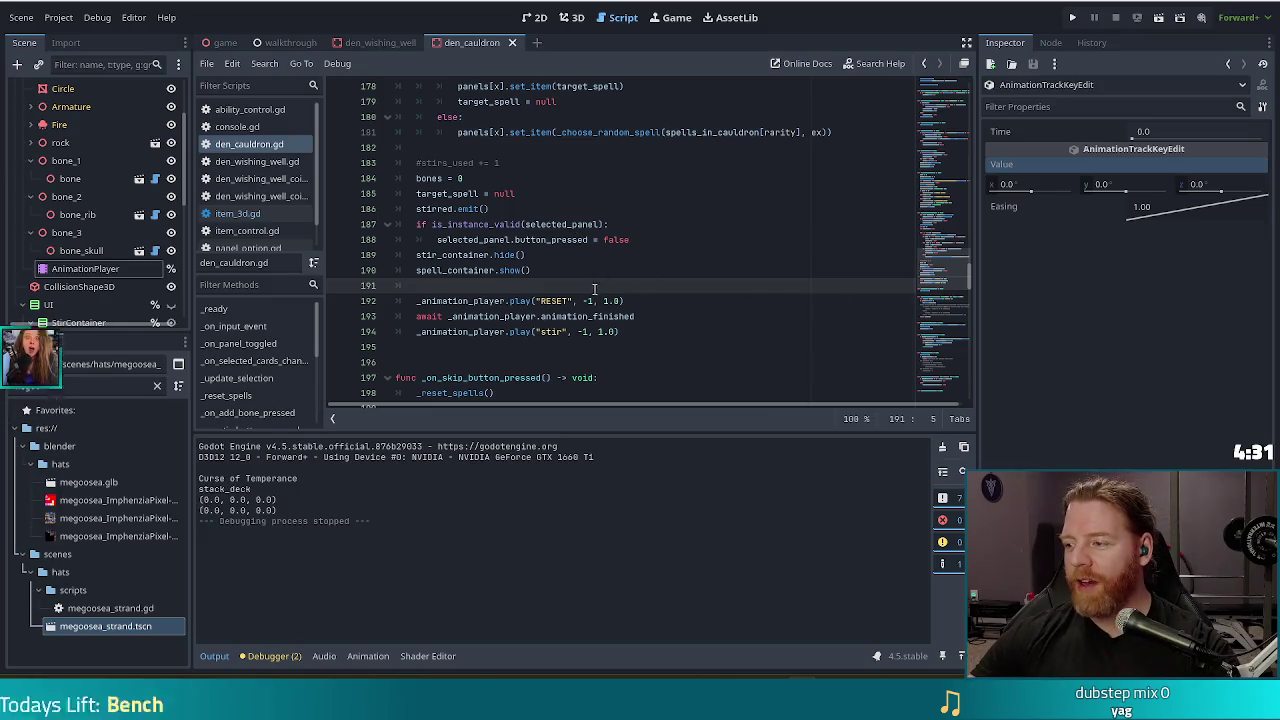
left_click(650, 319)
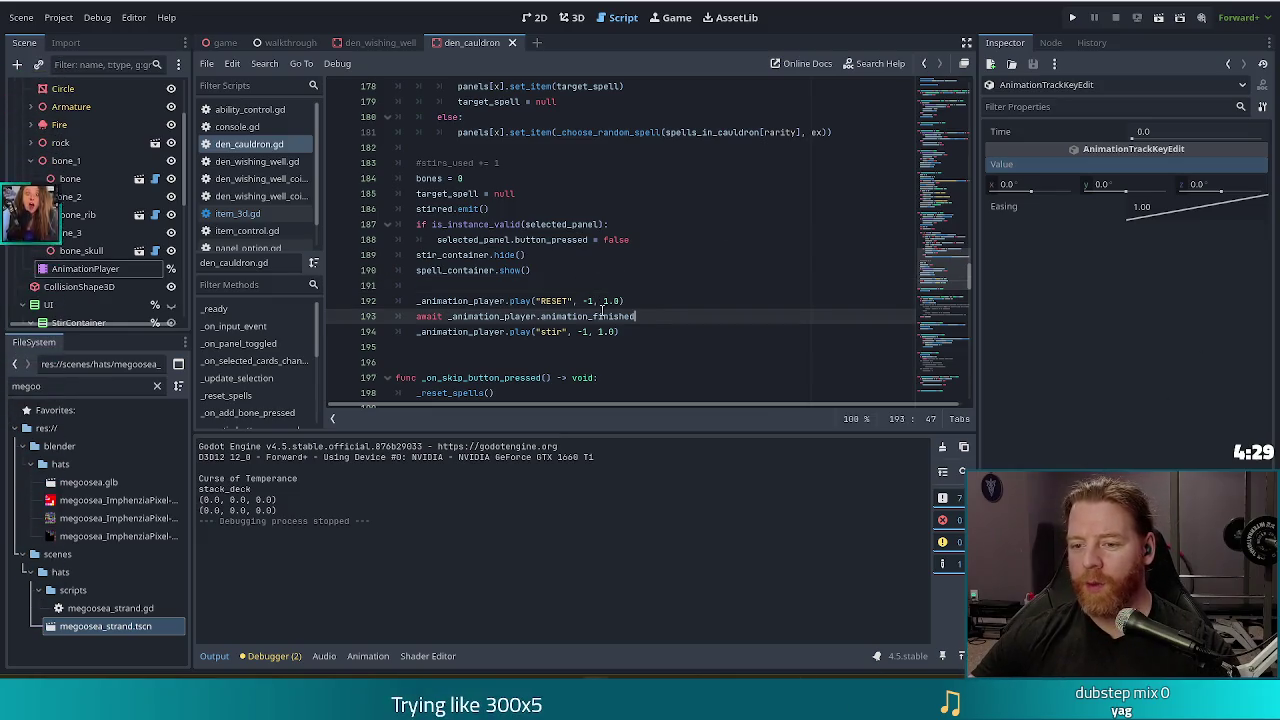
left_click(655, 302)
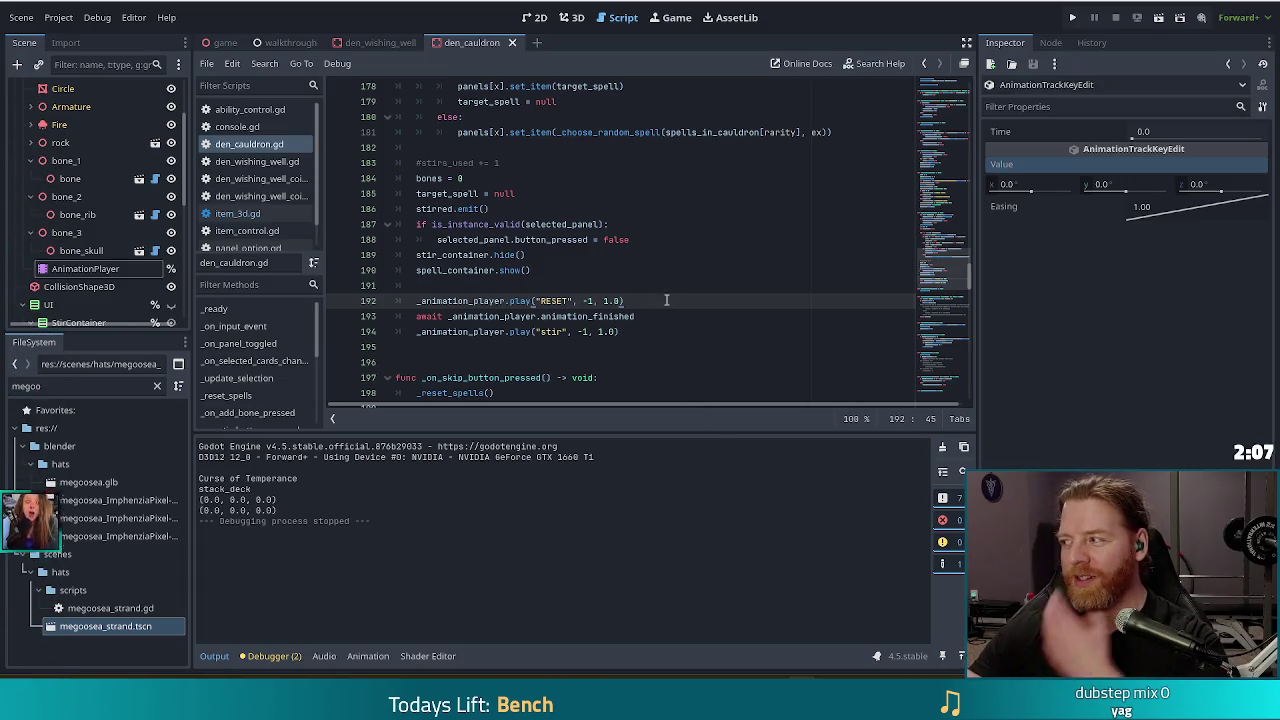
left_click(417, 301)
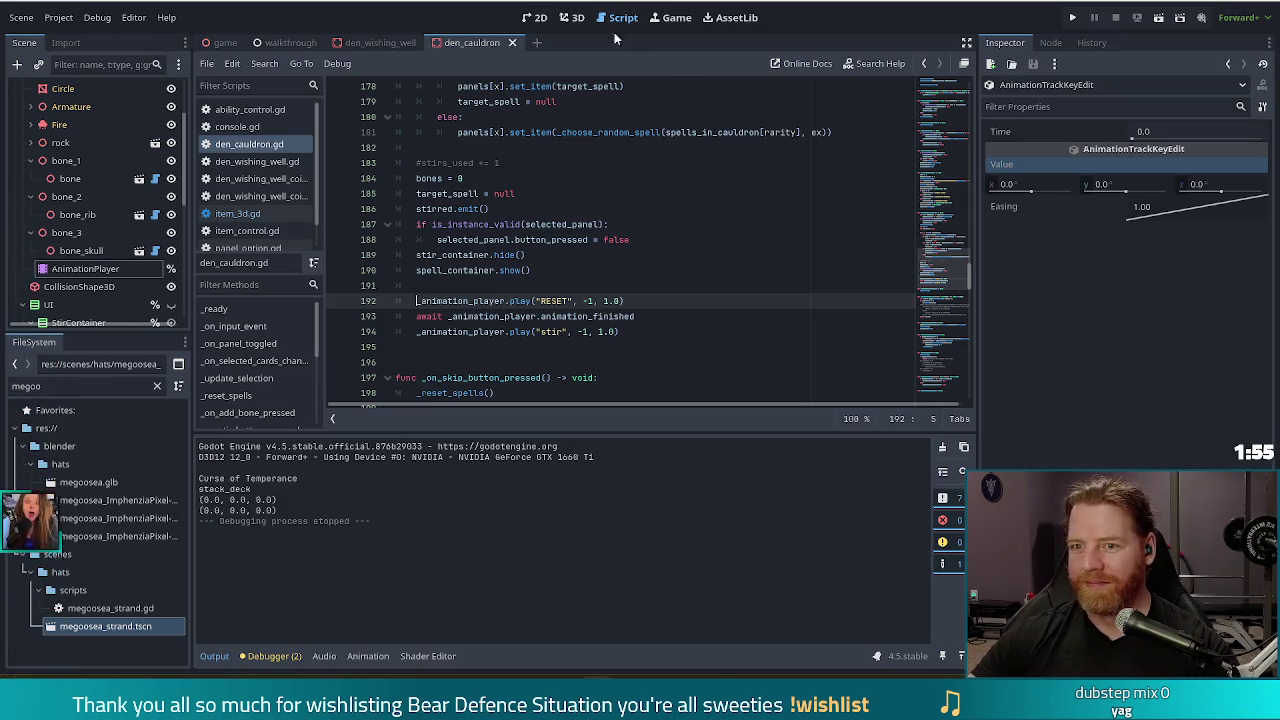
left_click(571, 17)
left_click(90, 268)
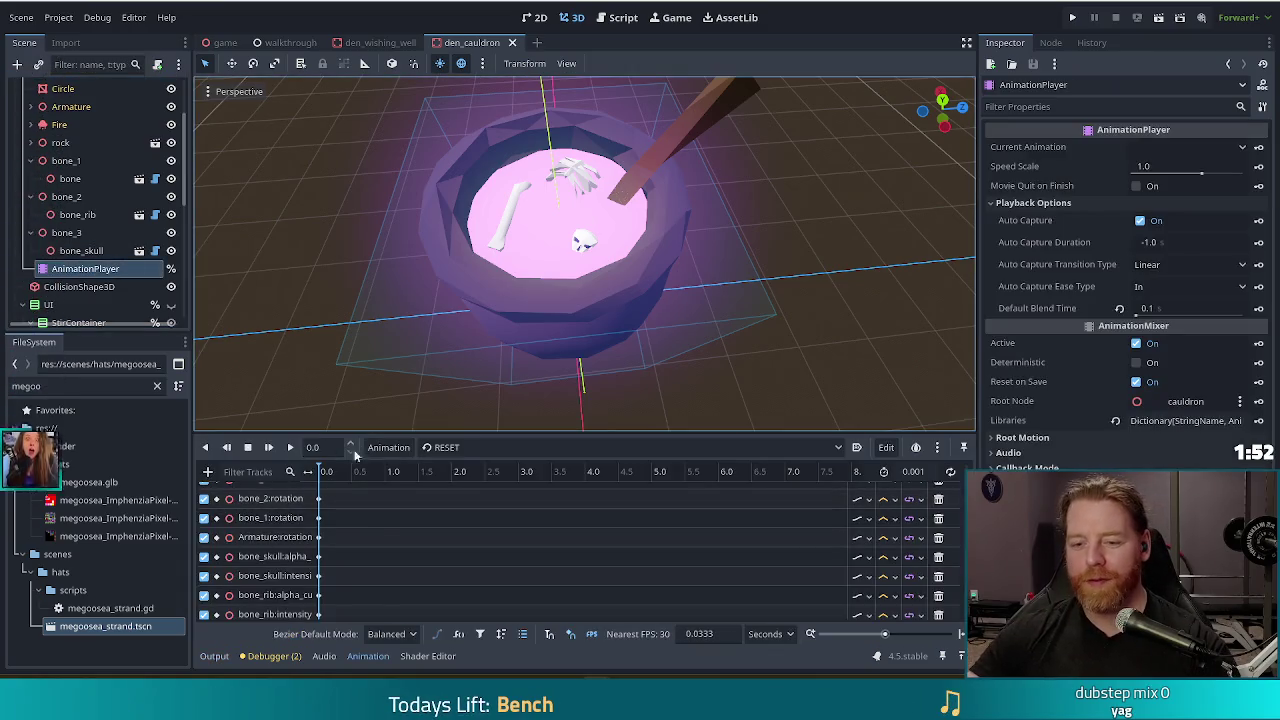
Step: Load the 'stir' animation into the timeline and play it from the start
left_click(440, 448)
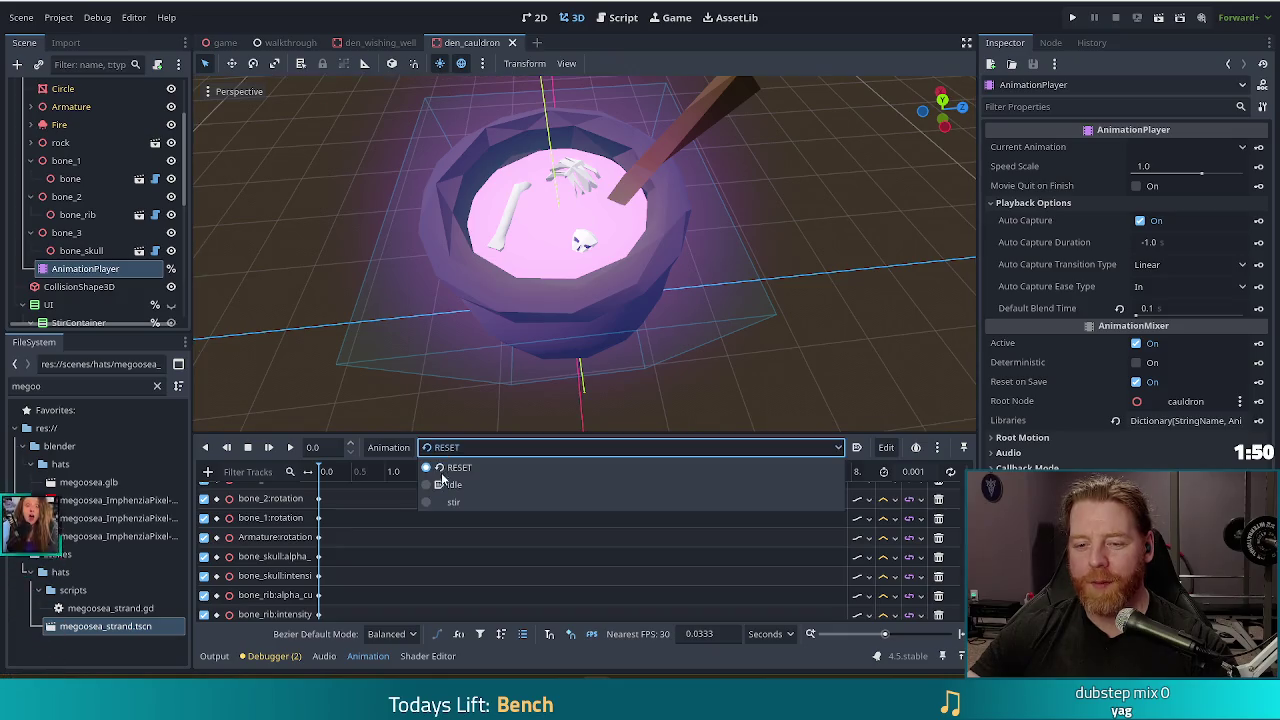
left_click(447, 503)
left_click(268, 448)
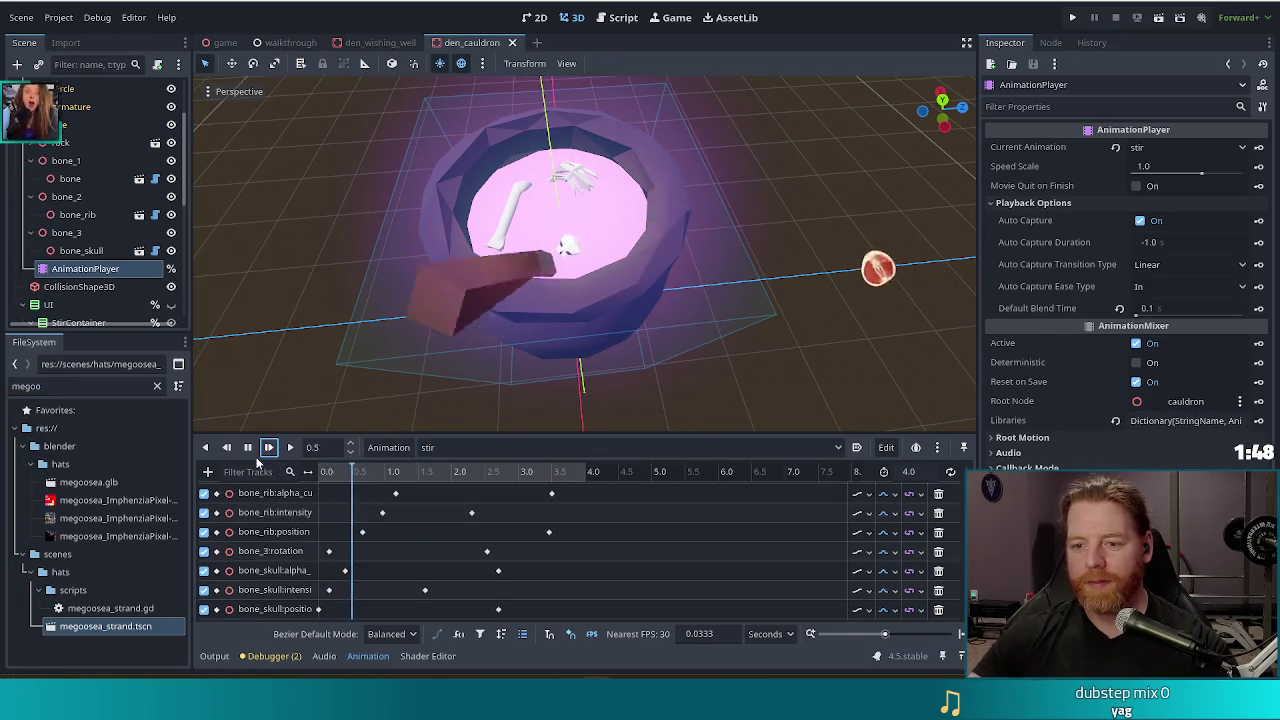
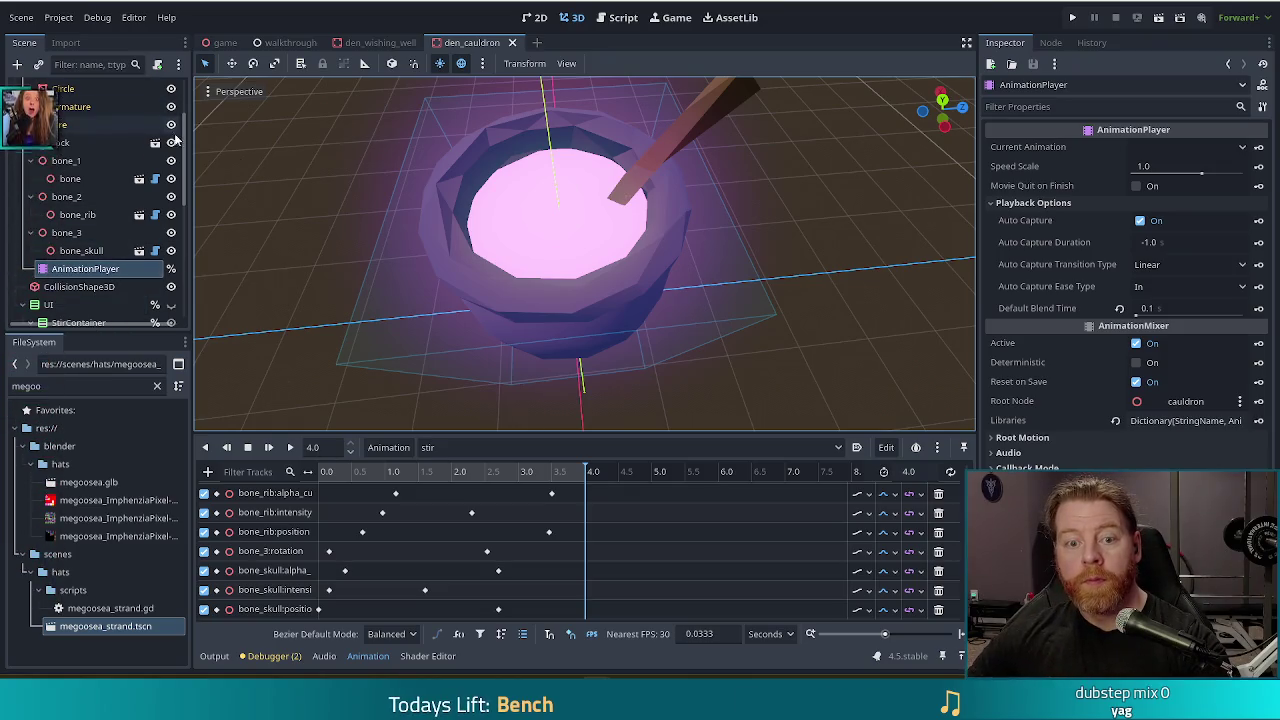
Step: Open den_cauldron.gd in the Script workspace and go to the stirs_max declaration
scroll(175, 140, "up", 3)
left_click(155, 88)
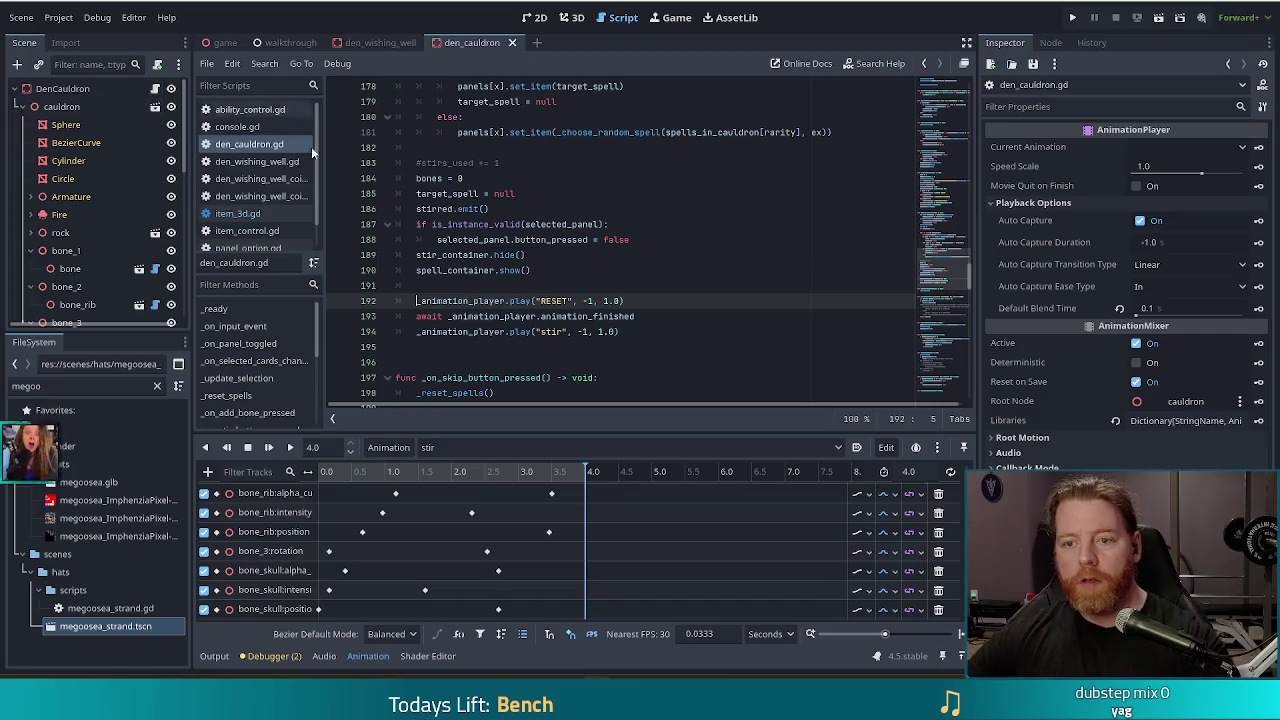
left_click(664, 193)
scroll(664, 190, "up", 20)
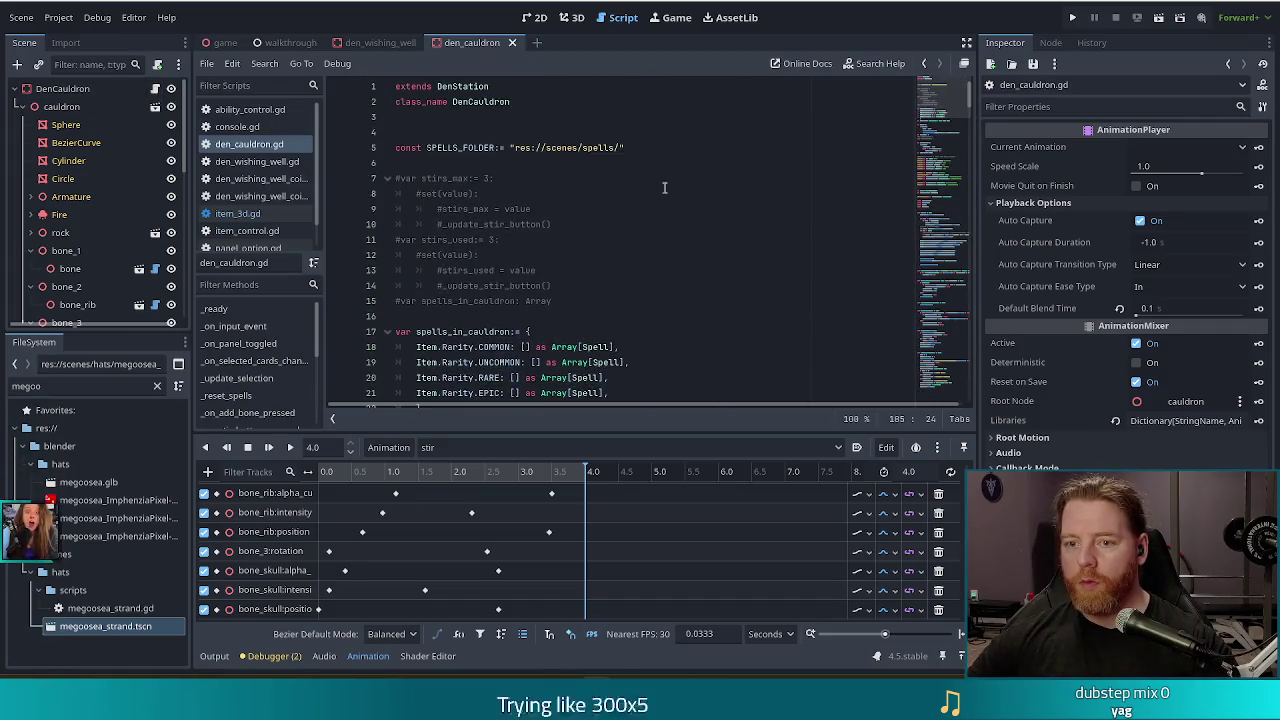
left_click(664, 185)
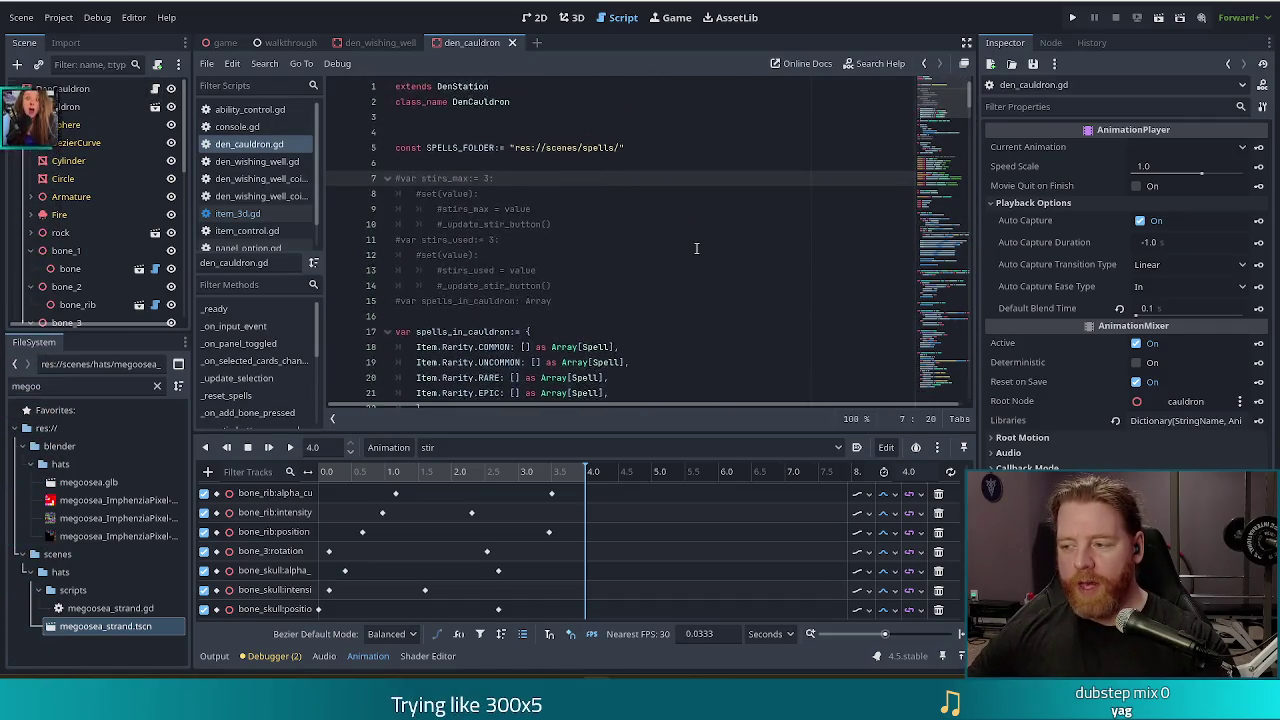
scroll(696, 248, "down", 3)
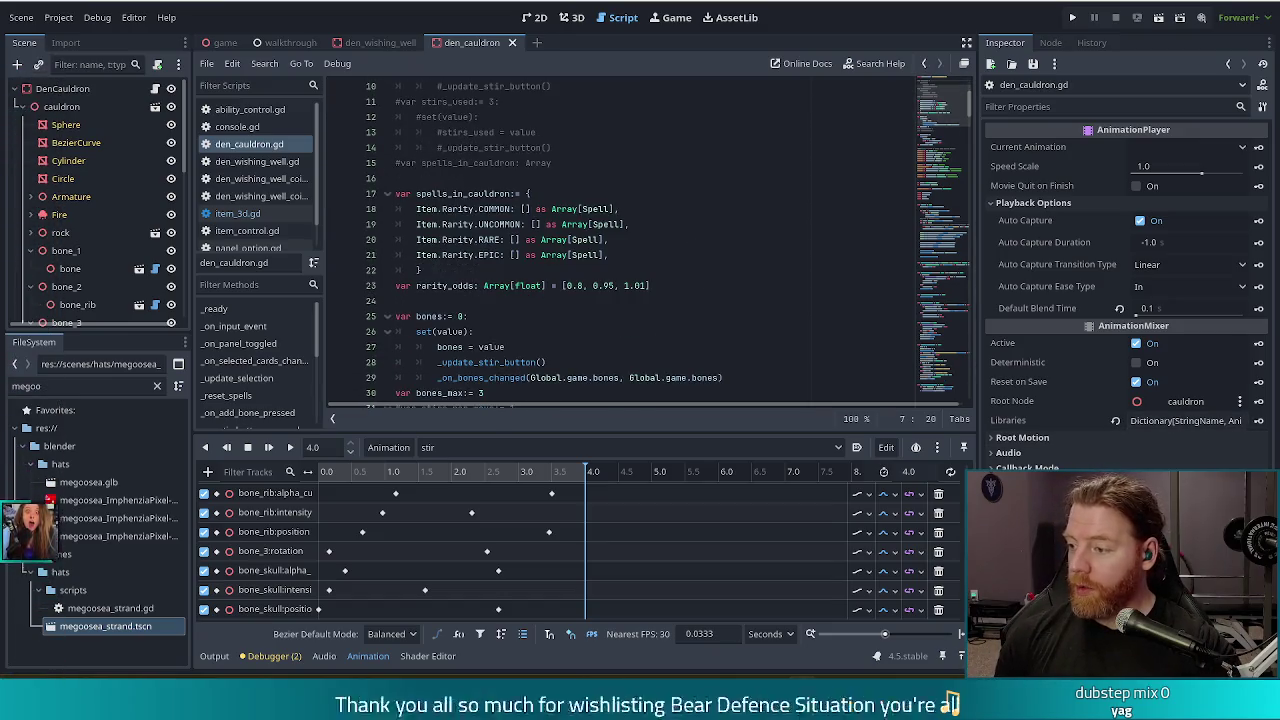
Step: Review the spells_in_cauldron dictionary, the rarity lines and the spell_container declaration
left_click(740, 271)
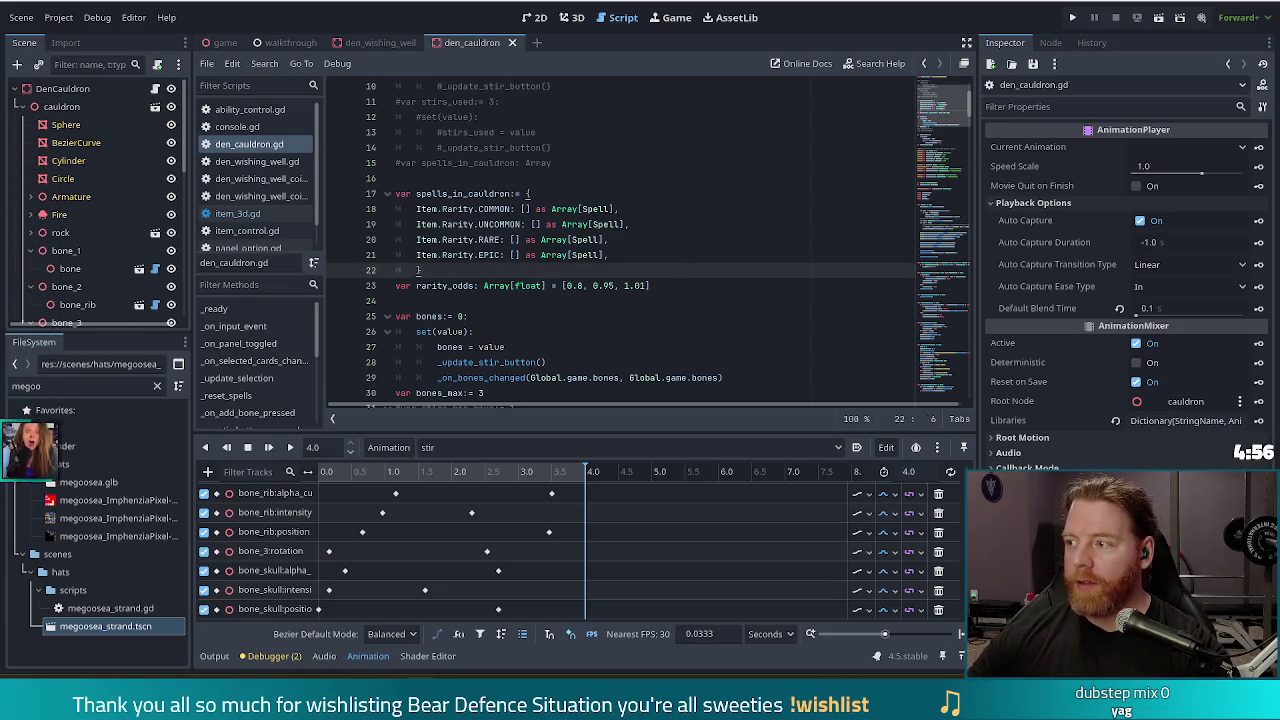
left_click(620, 224)
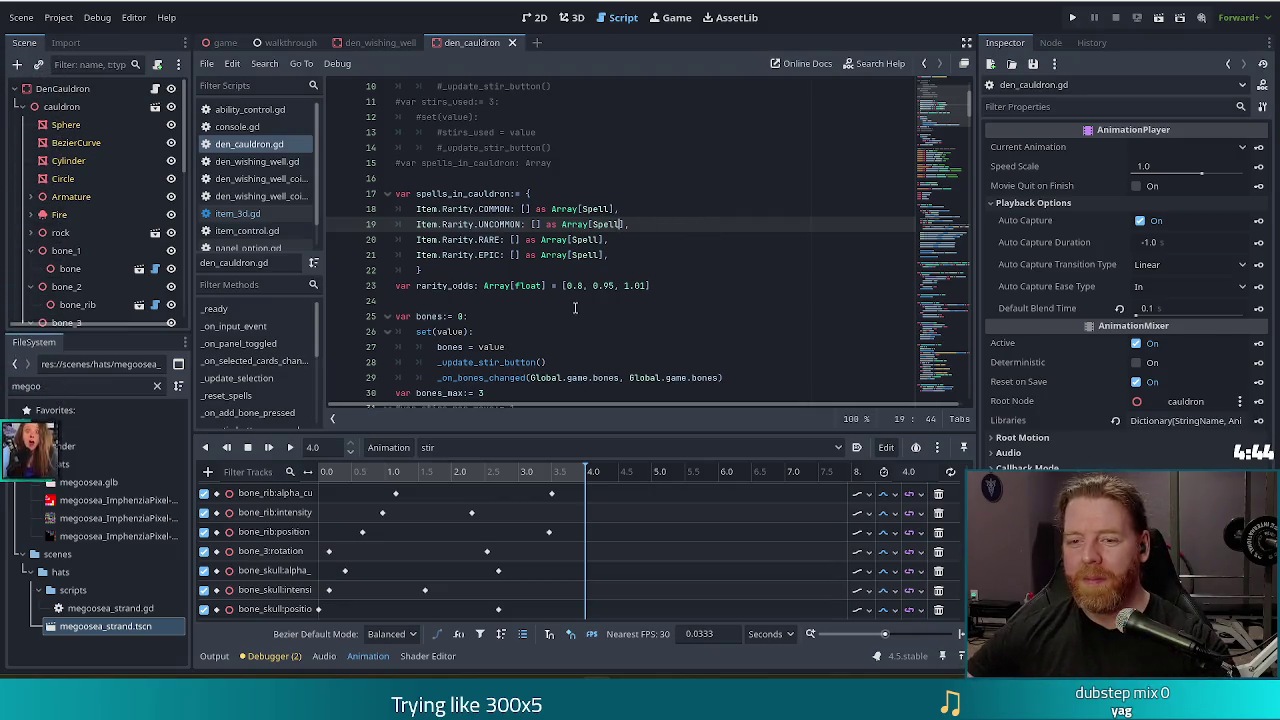
scroll(940, 130, "down", 4)
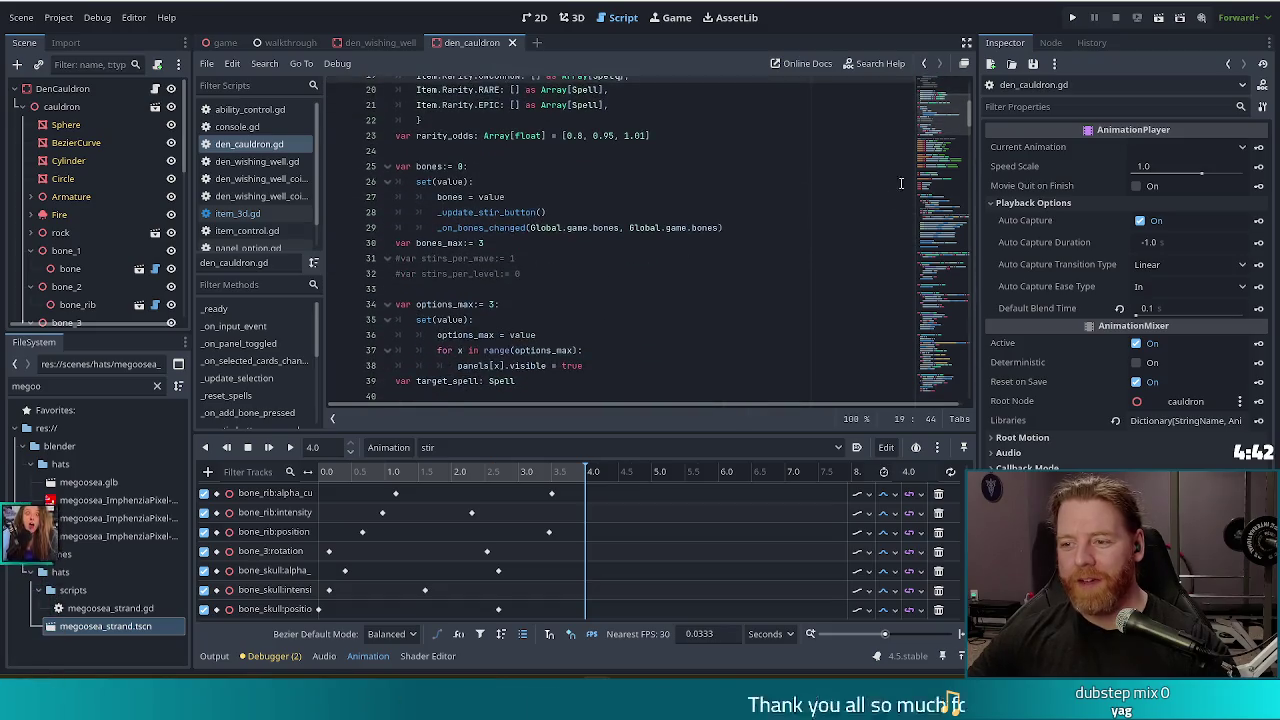
scroll(940, 130, "down", 7)
left_click(722, 302)
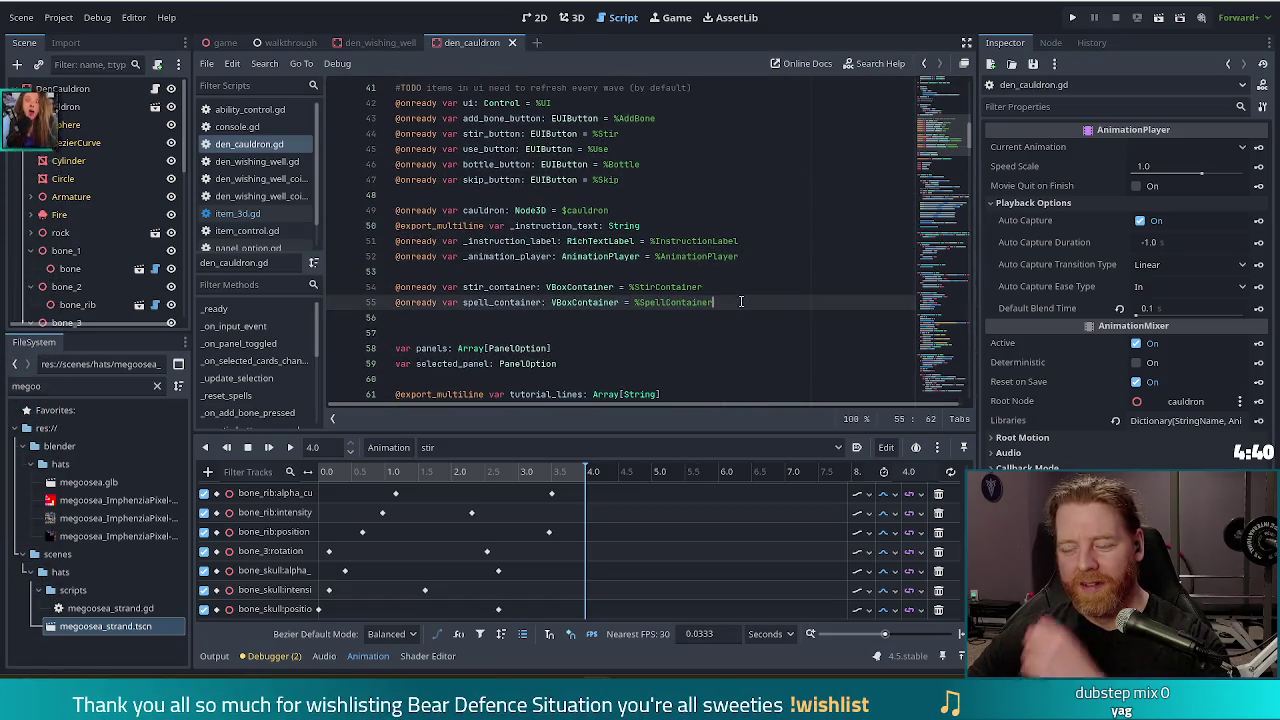
left_click(70, 268)
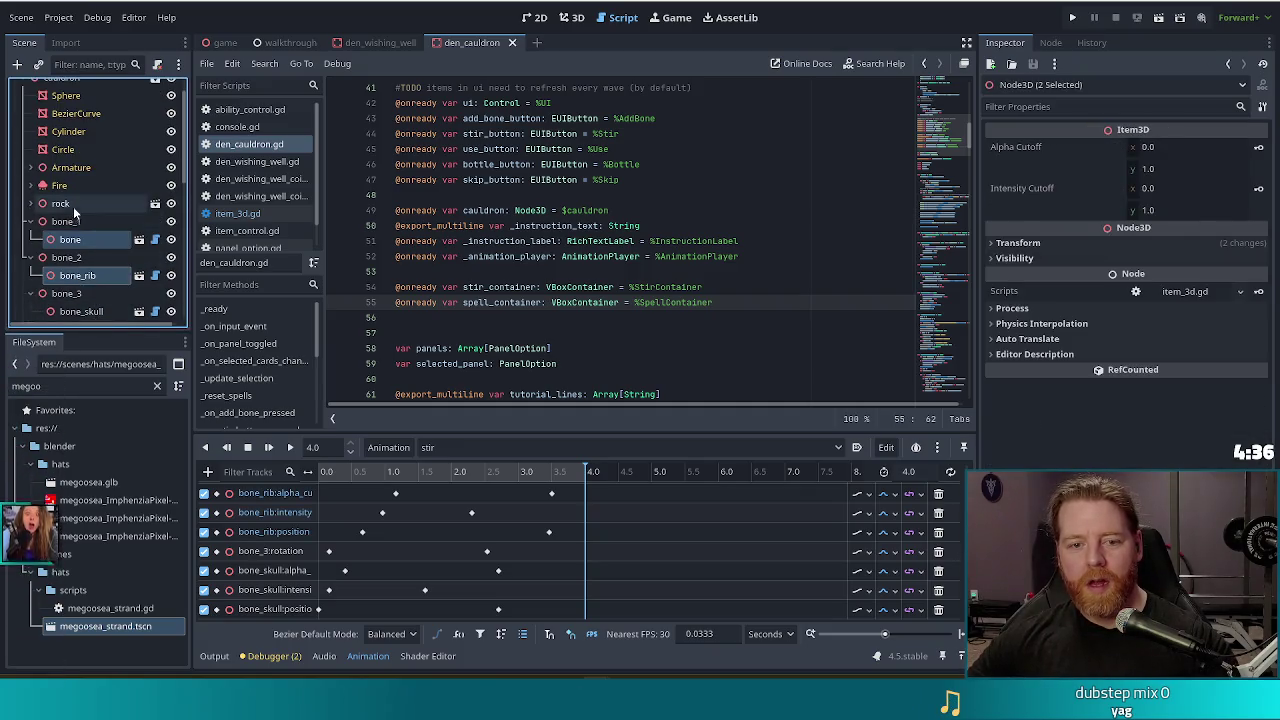
left_click(88, 222)
left_click(72, 293, "shift")
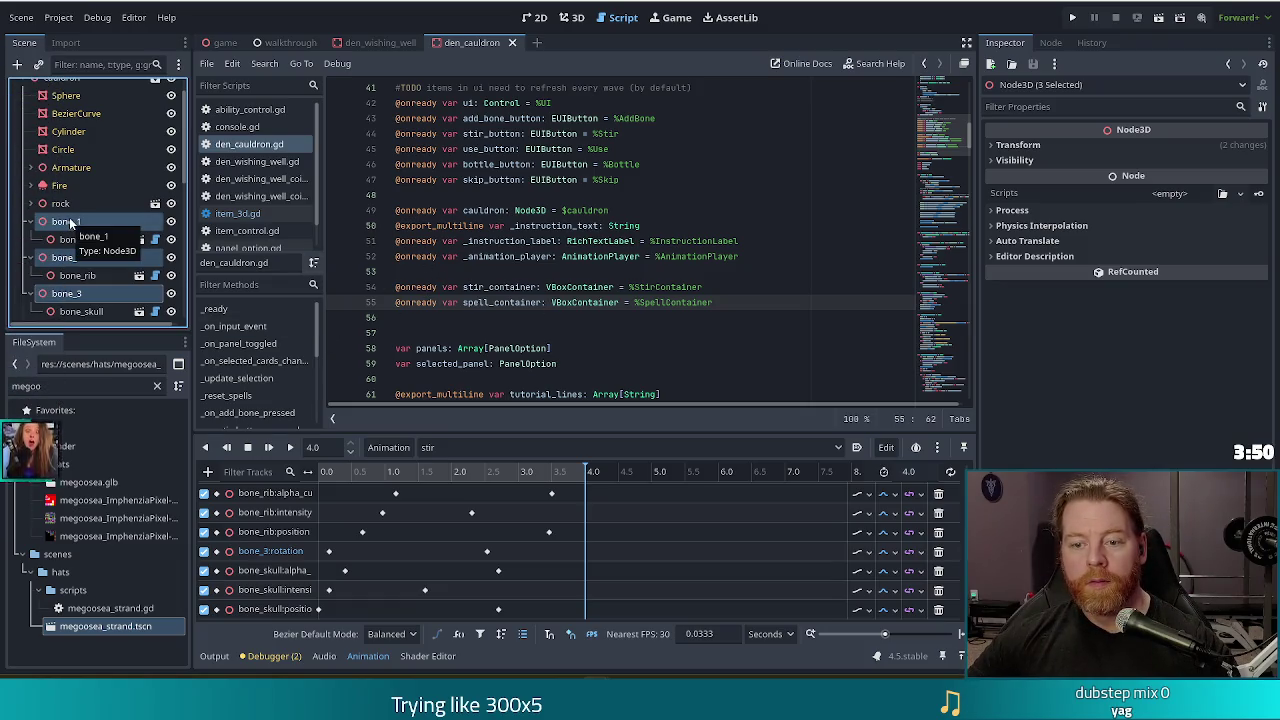
scroll(538, 316, "down", 2)
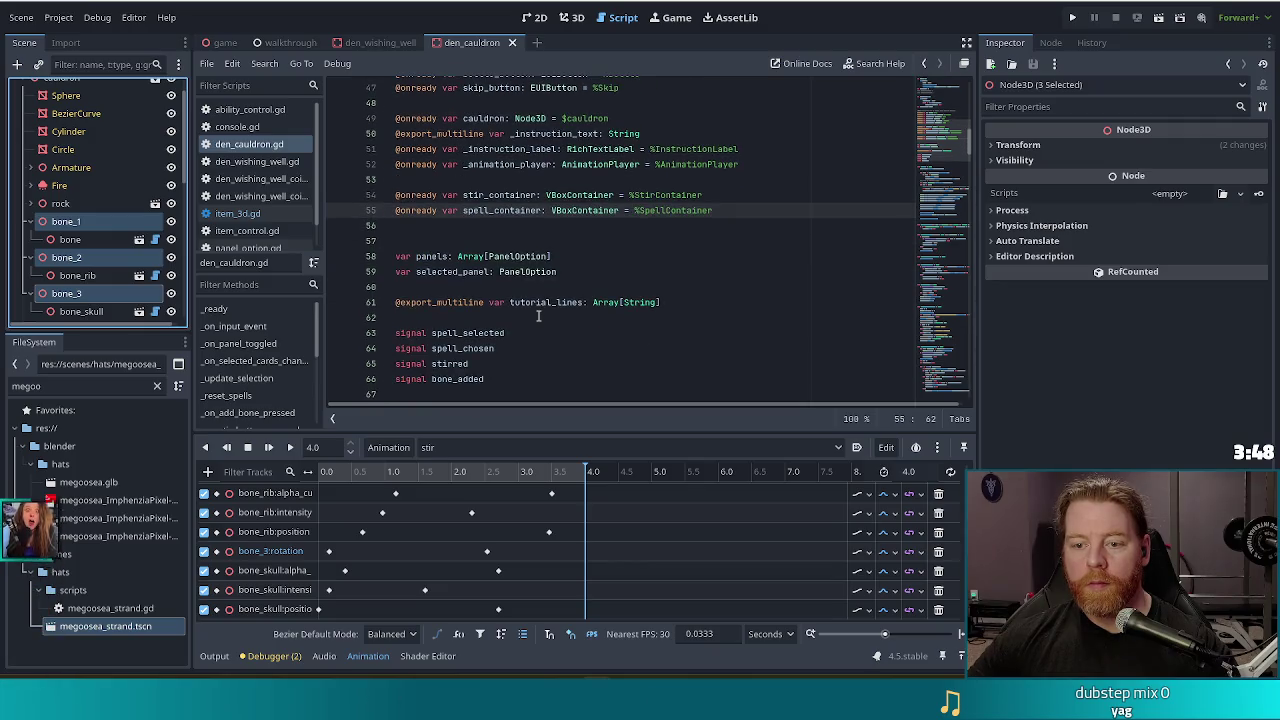
scroll(540, 316, "up", 1)
scroll(538, 316, "down", 3)
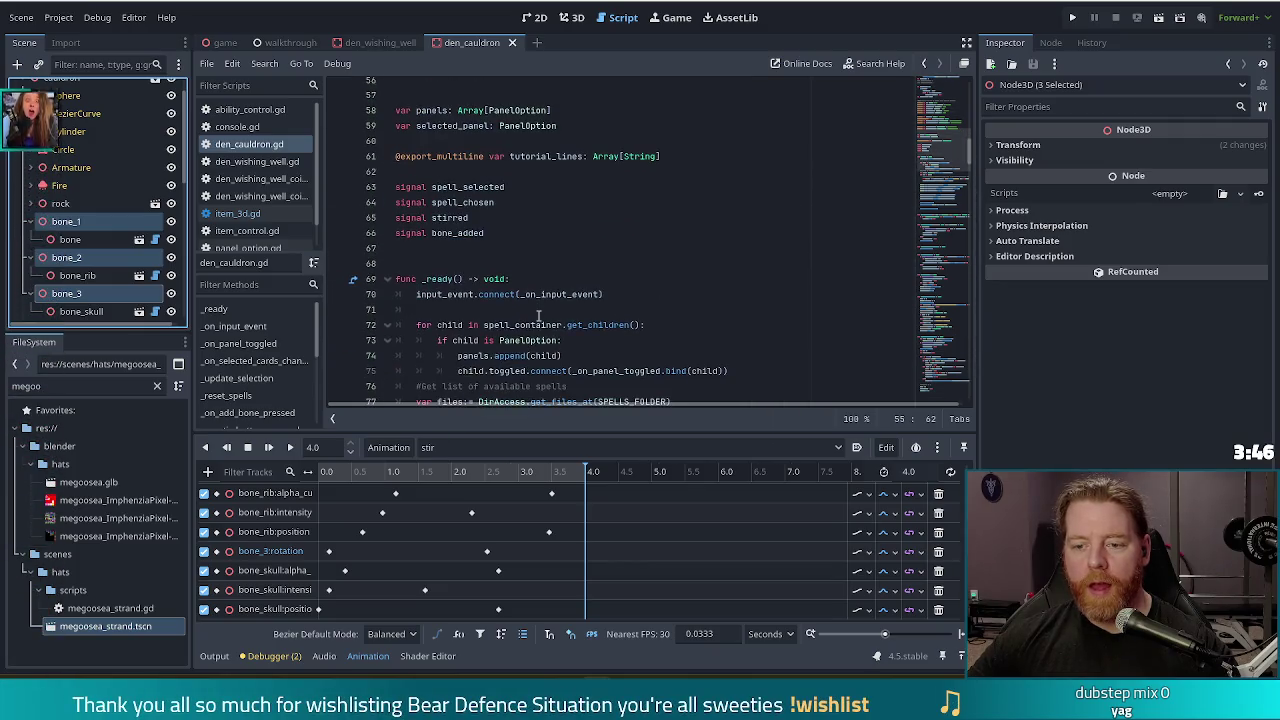
scroll(538, 316, "up", 4)
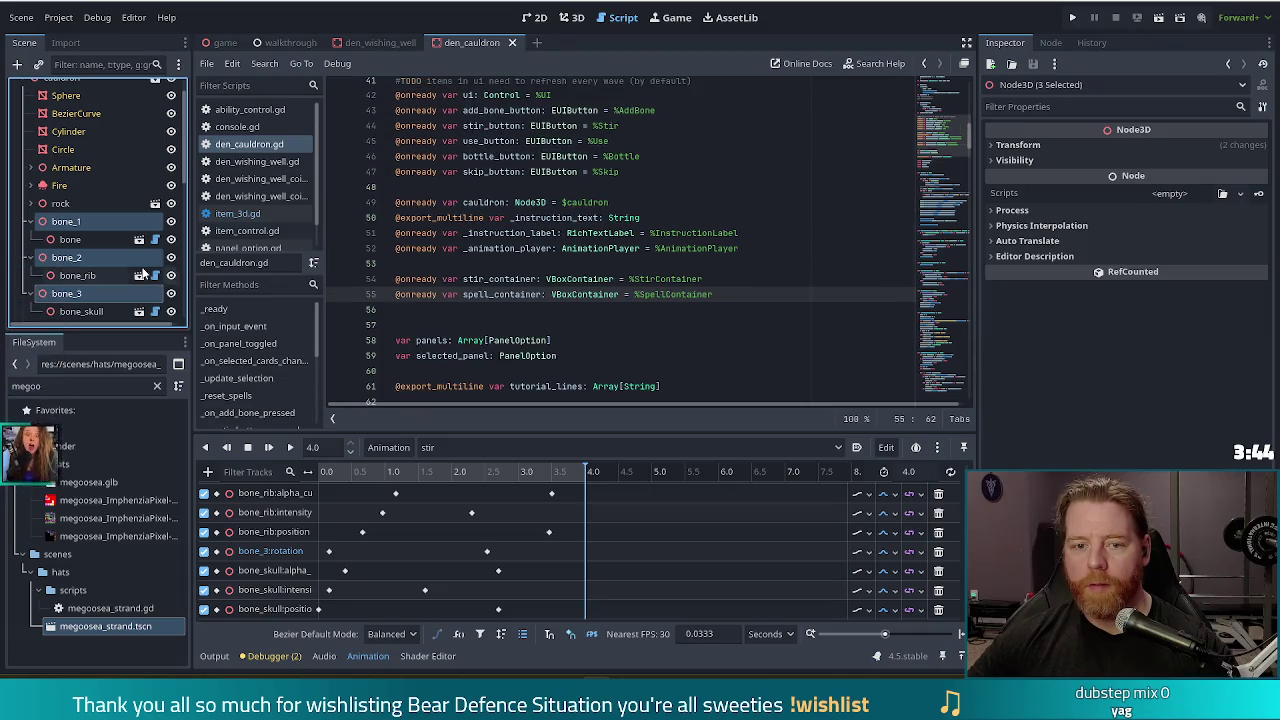
mouse_move(98, 216)
left_mouse_down()
mouse_move(76, 226)
mouse_move(445, 316)
left_mouse_up()
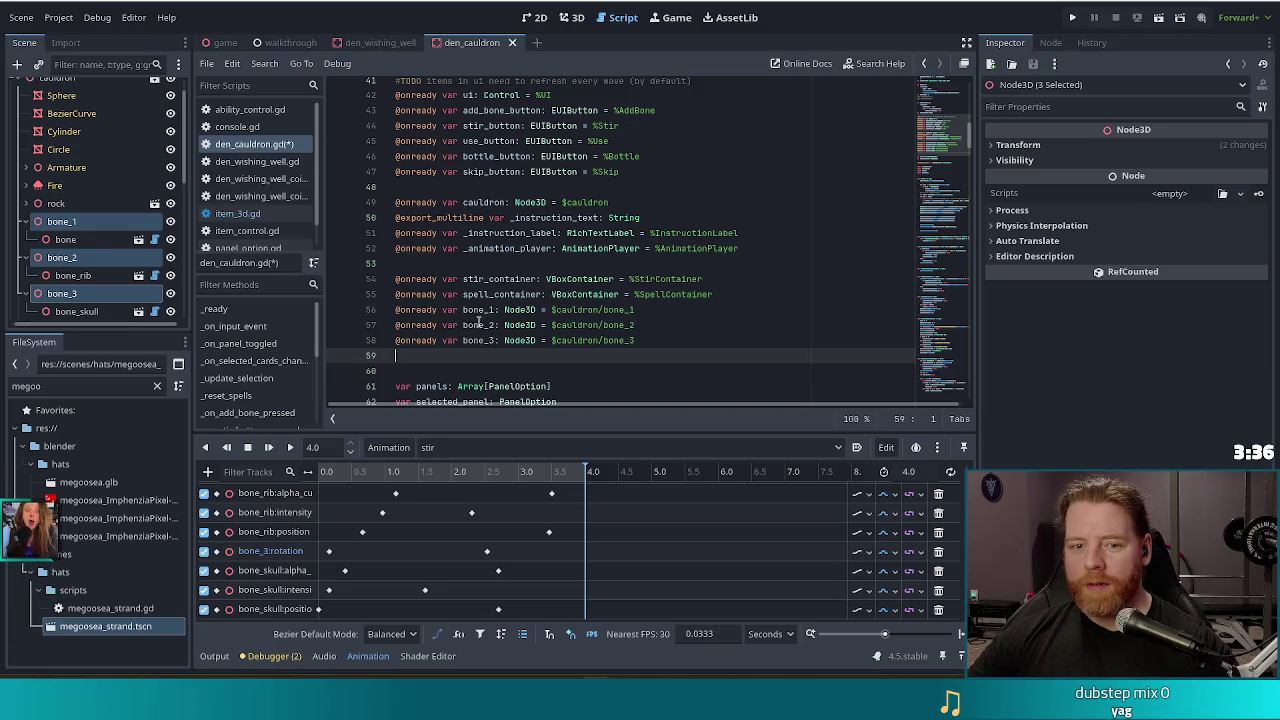
Step: Replace the $cauldron bone references with unique-name references %bone_1, %bone_2 and %bone_3
key("ctrl+z")
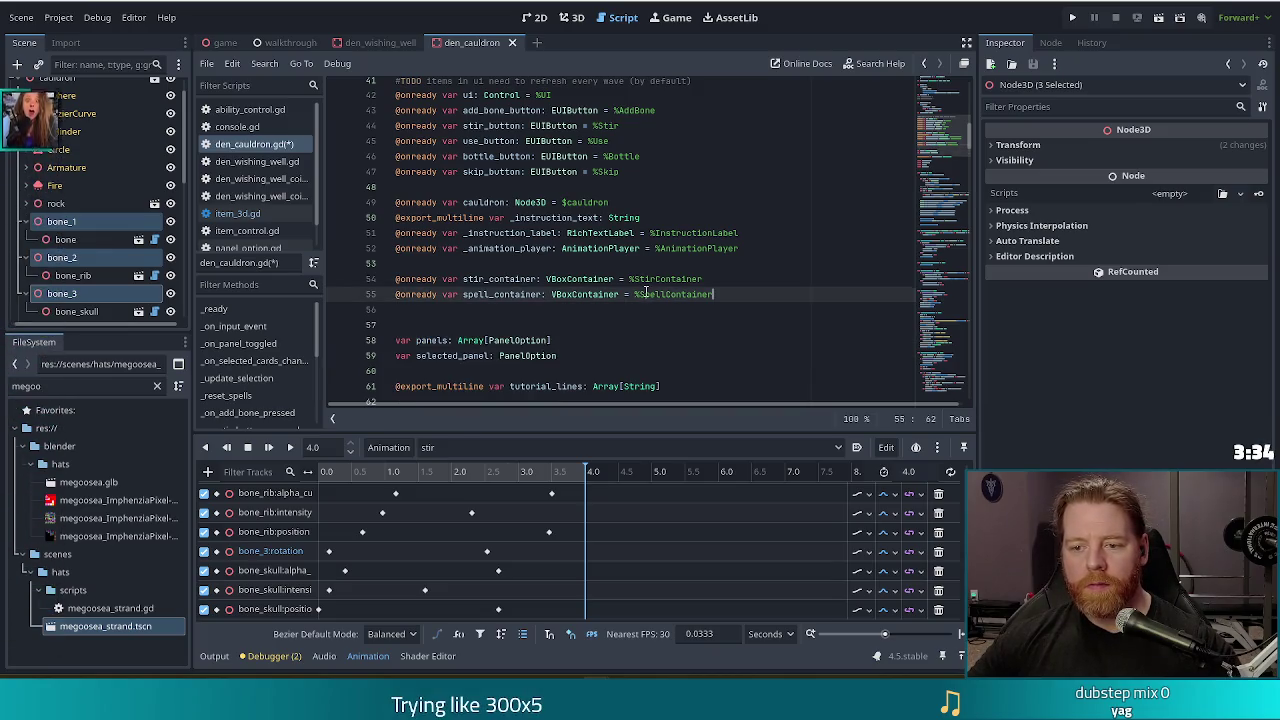
right_click(121, 229)
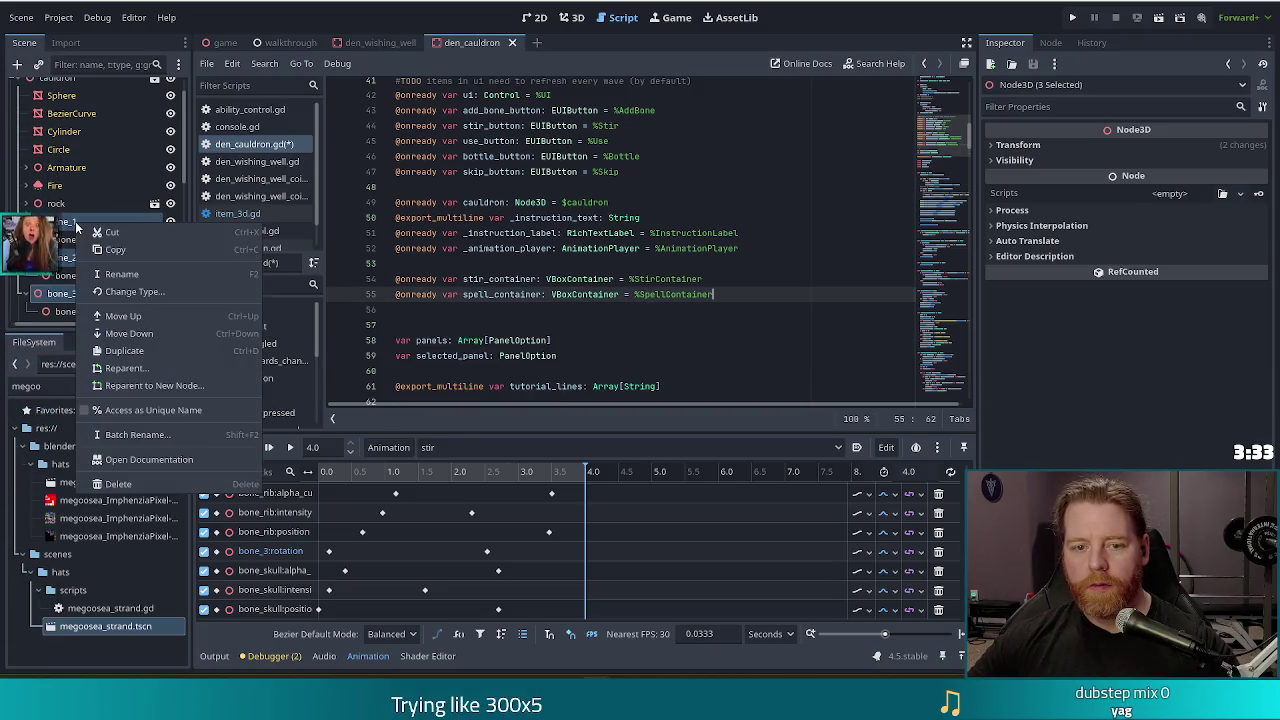
left_click(138, 410)
left_click_drag(70, 222, 434, 309)
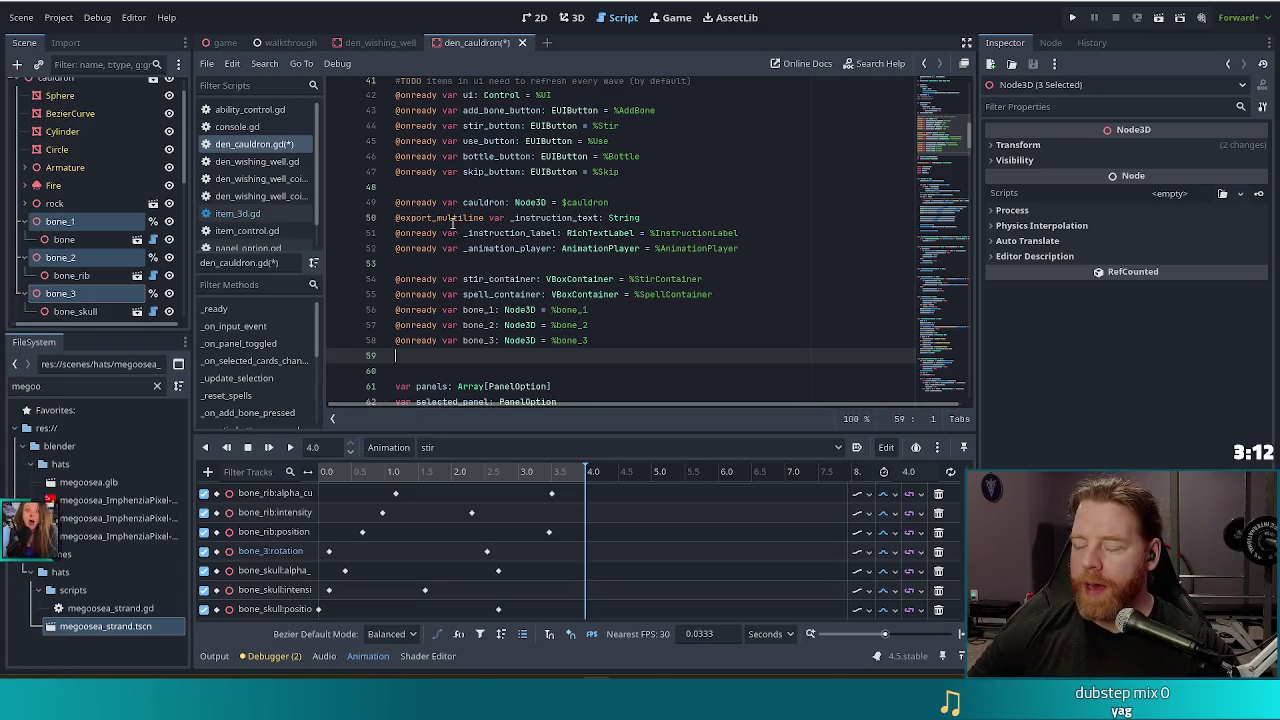
Step: Delete the blank line after the bone_3 declaration and save den_cauldron.gd
mouse_move(447, 226)
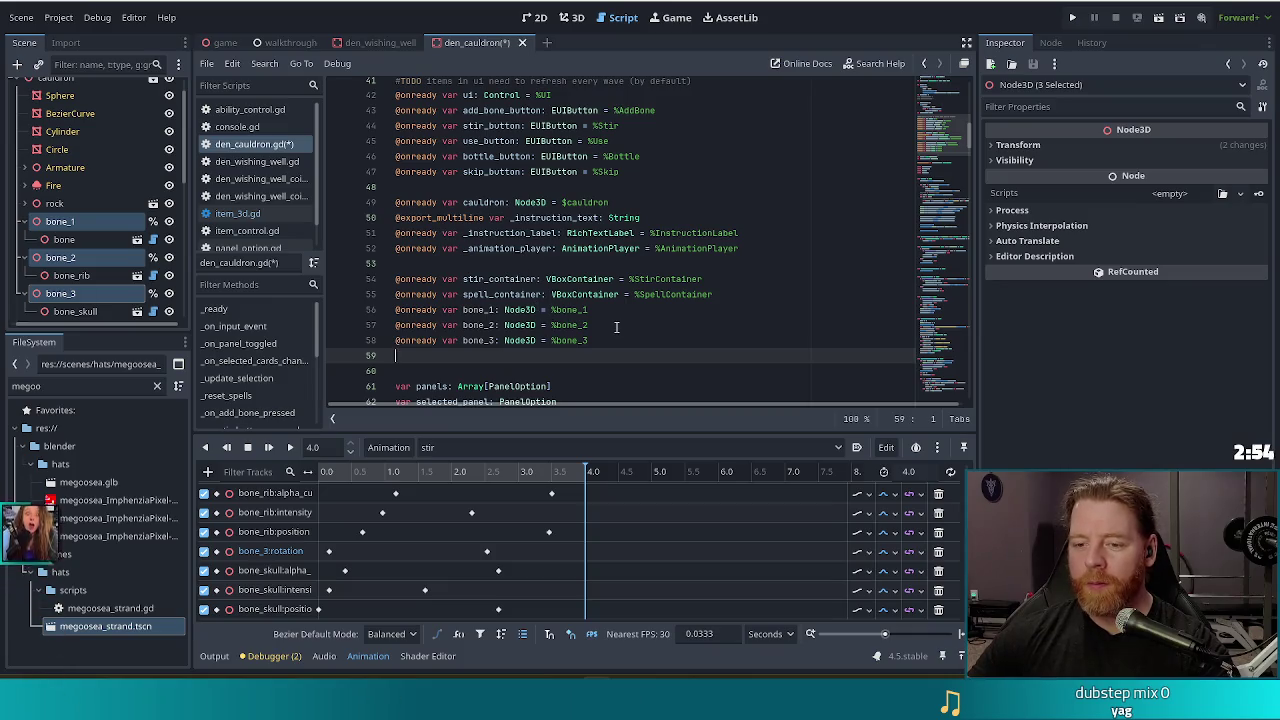
key("BackSpace")
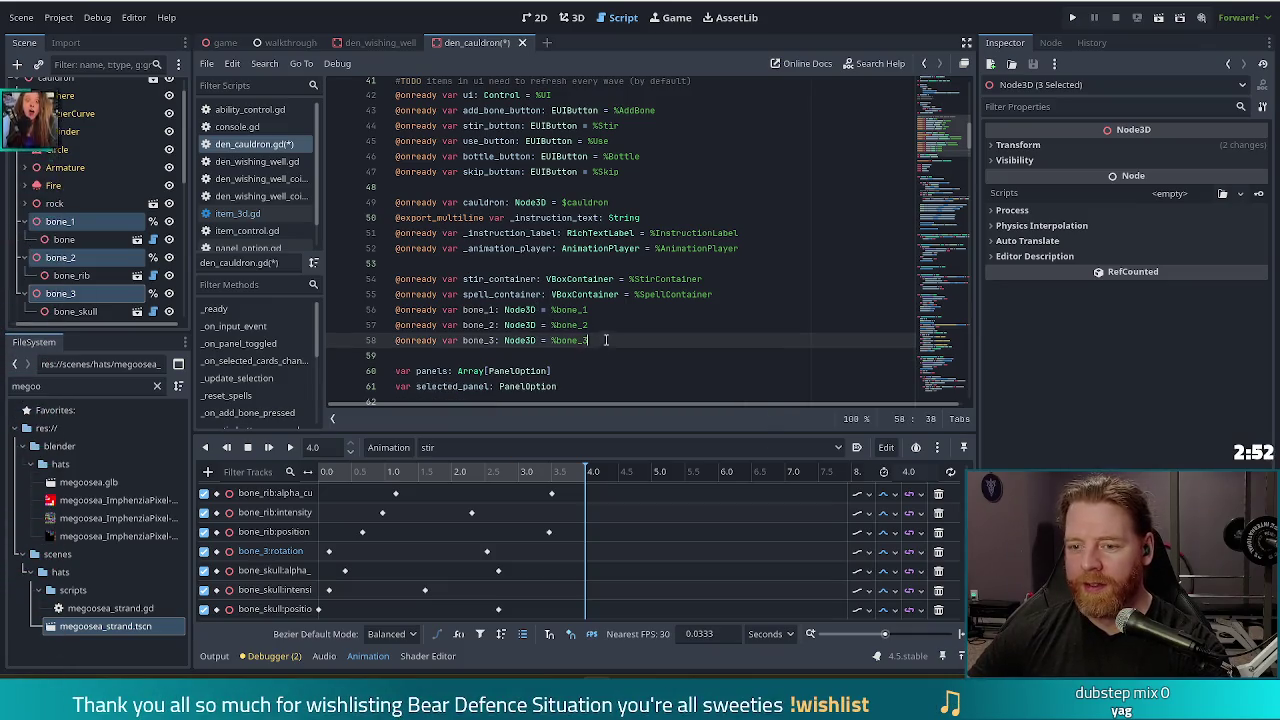
key("ctrl+s")
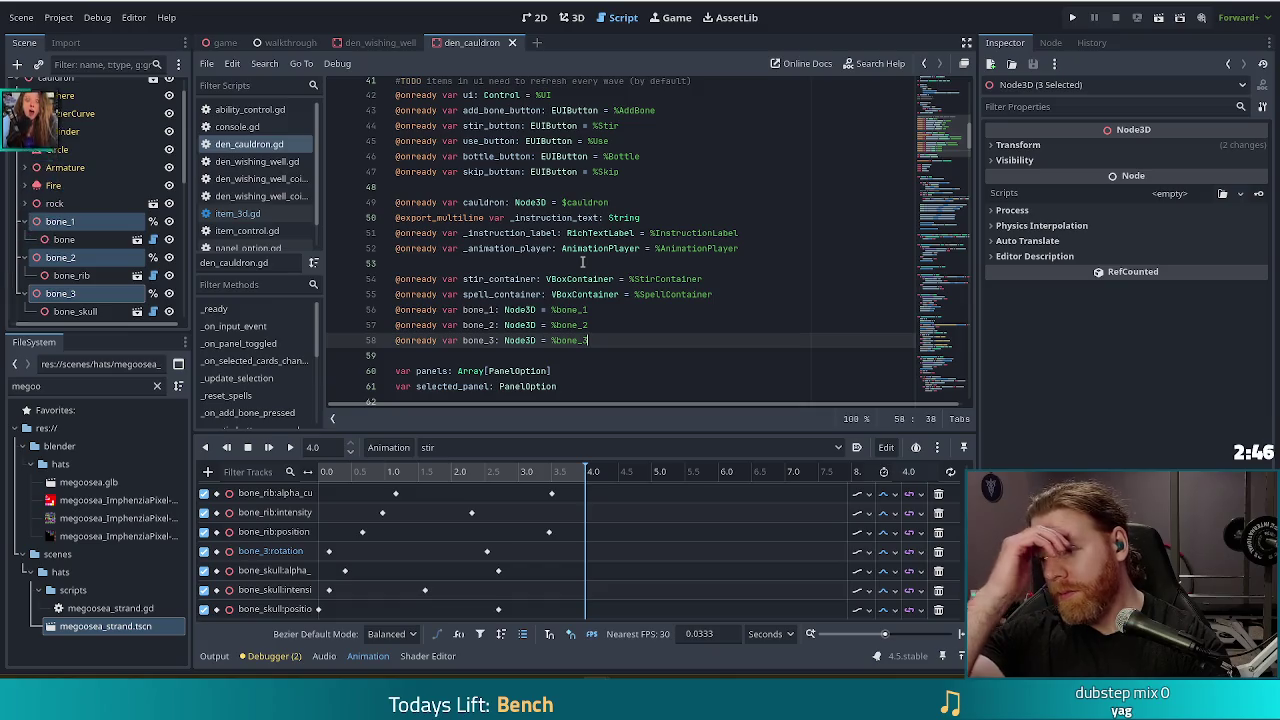
left_click(169, 221)
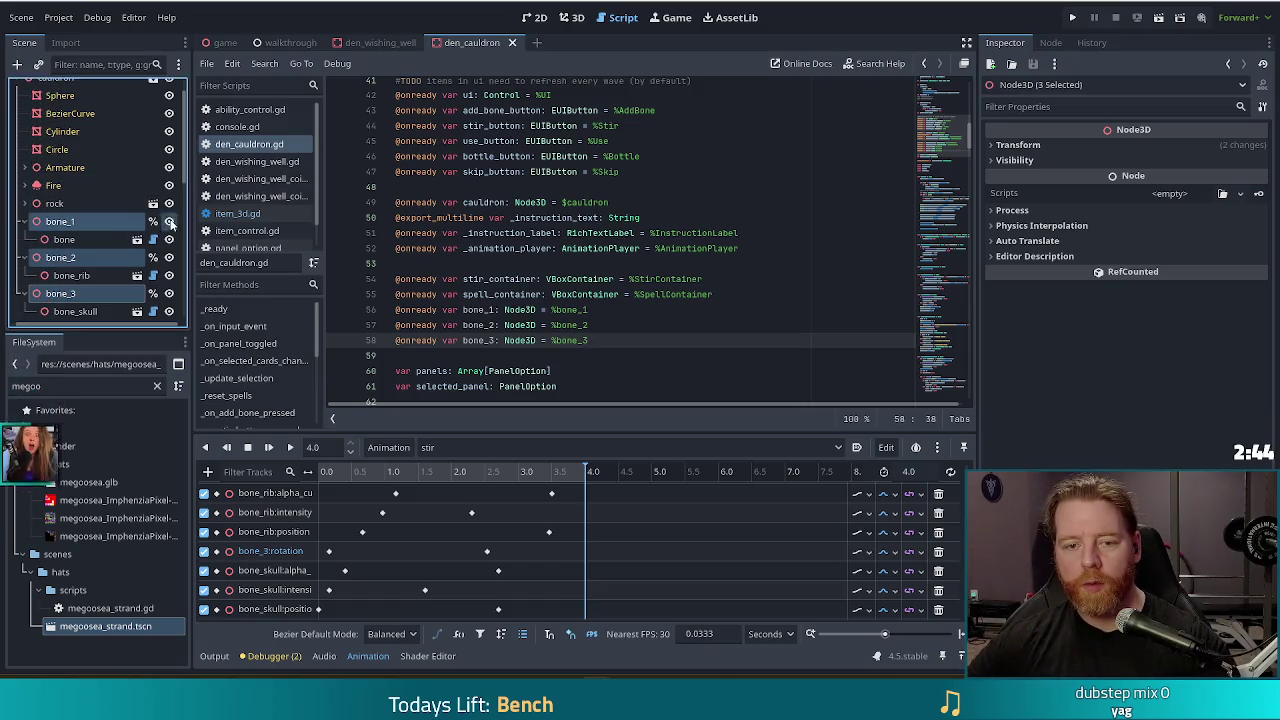
Step: Save the cauldron scene with bone_1, bone_2 and bone_3 hidden
left_click(589, 340)
key("ctrl+s")
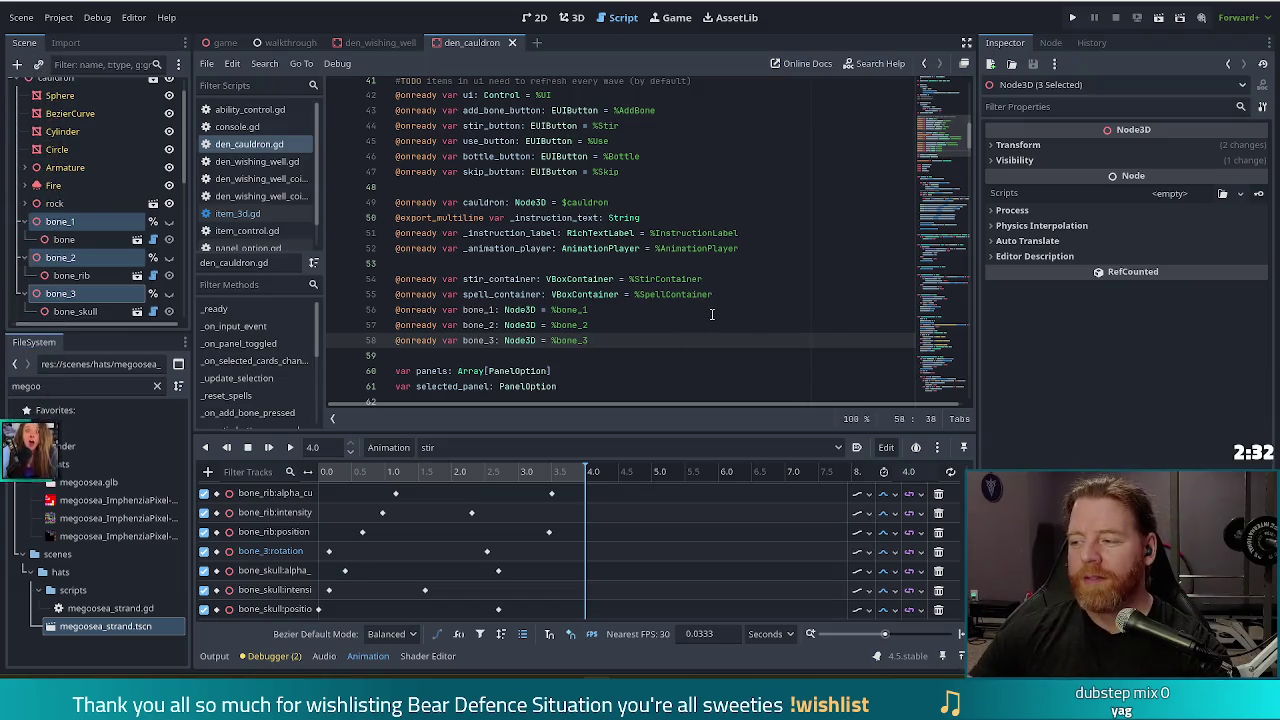
mouse_move(562, 291)
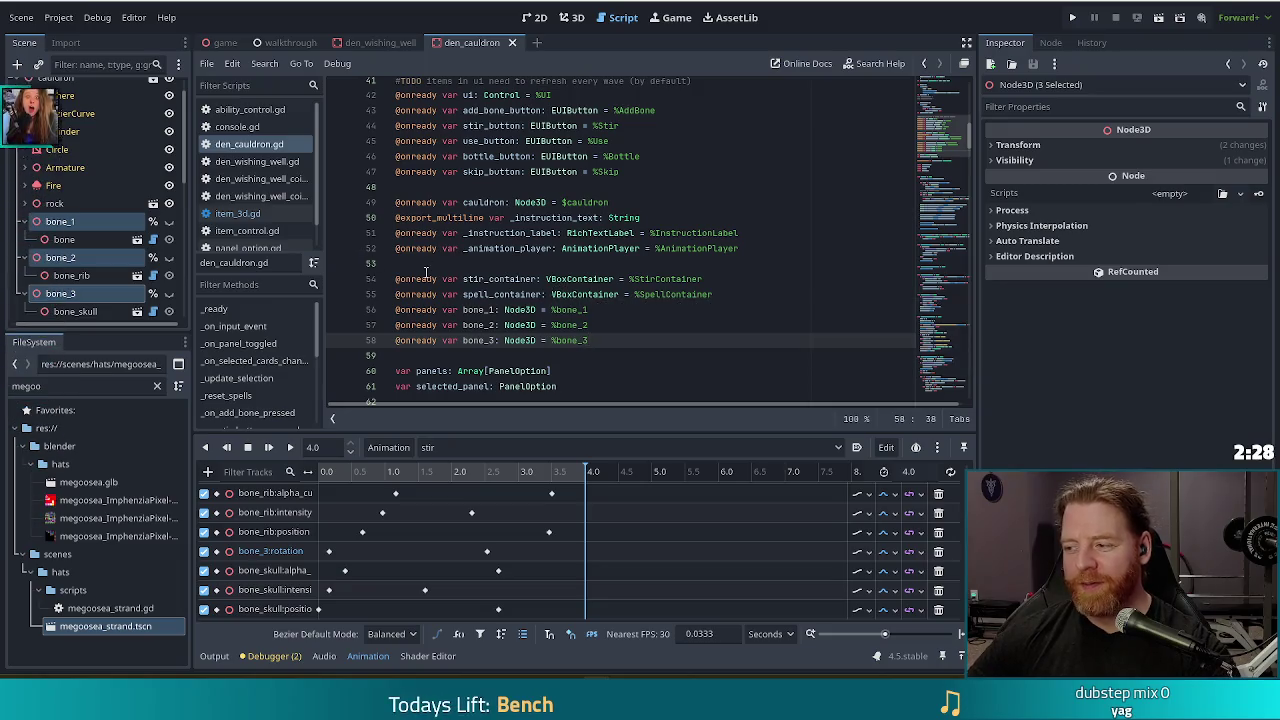
mouse_move(407, 278)
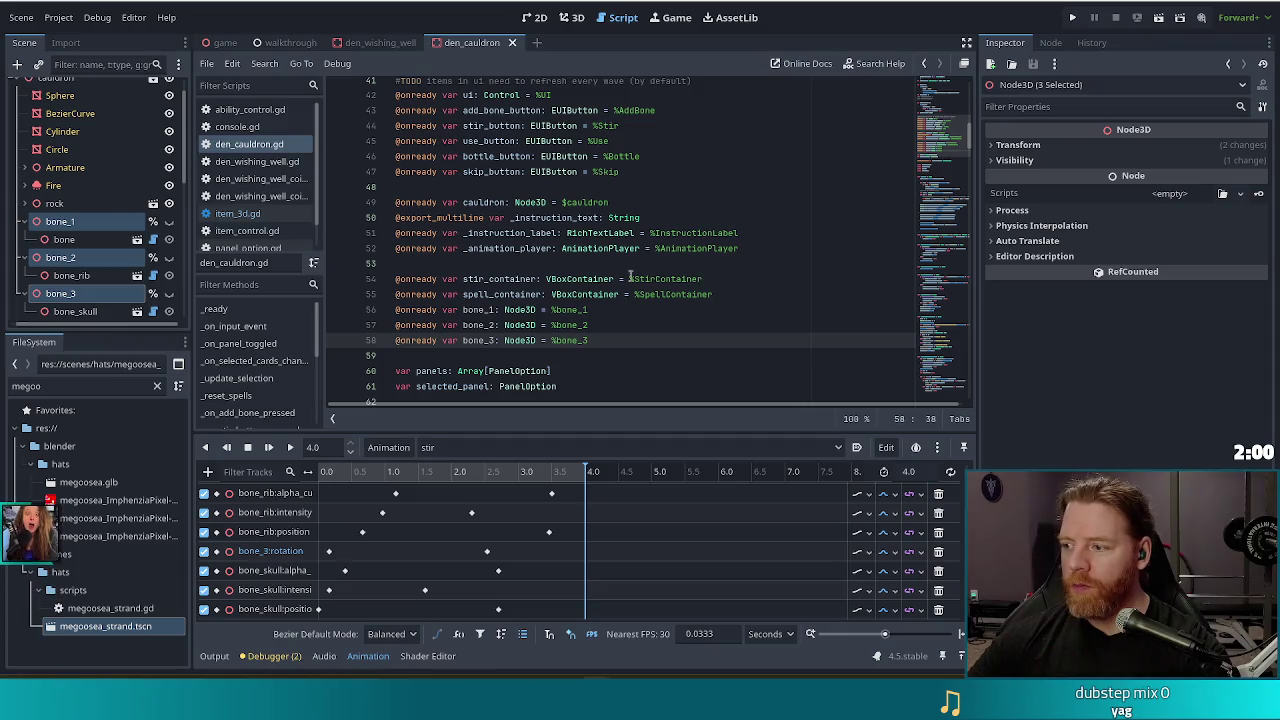
mouse_move(634, 253)
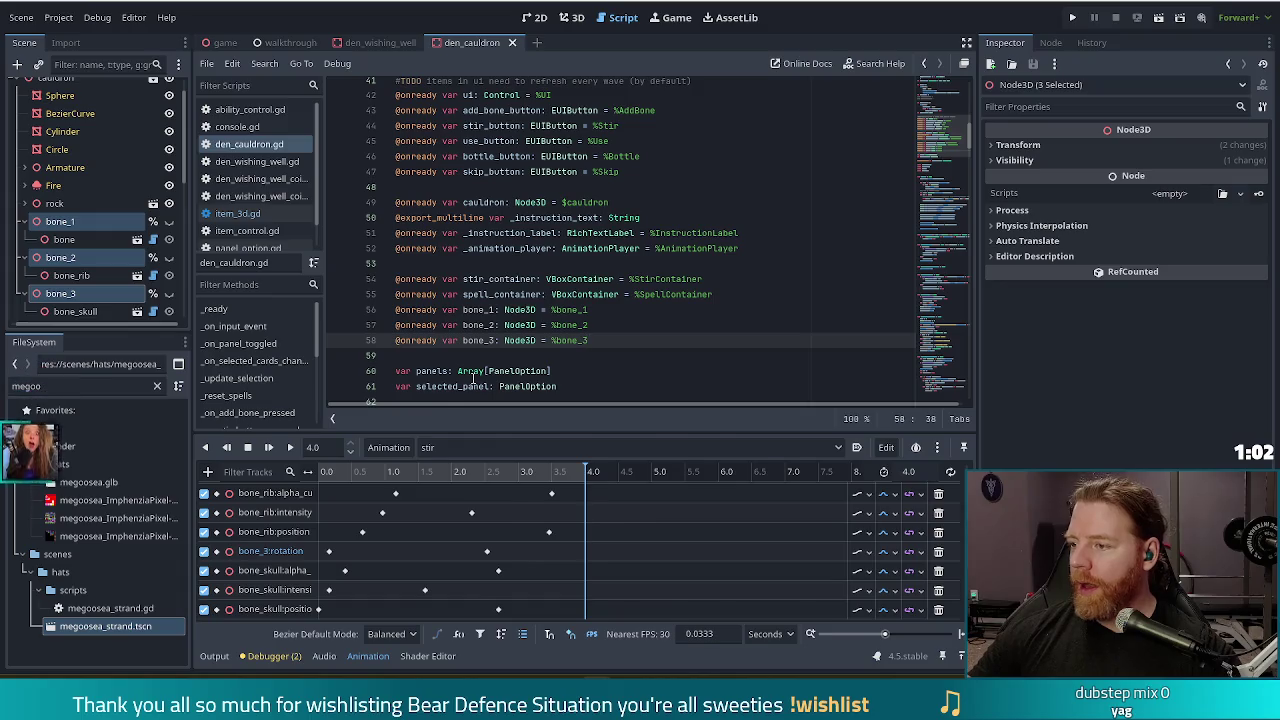
mouse_move(474, 382)
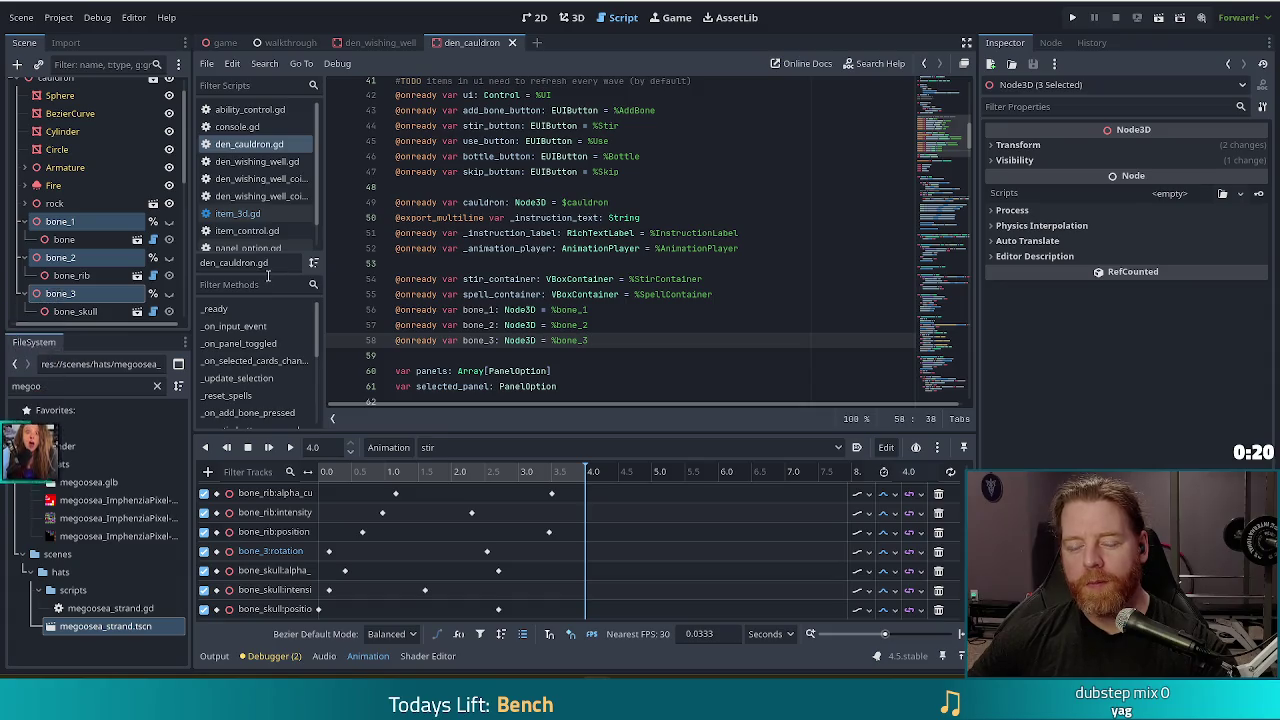
Step: In _on_add_bone_pressed, begin an 'if bones ==' line right after bones += 1
left_click(522, 310)
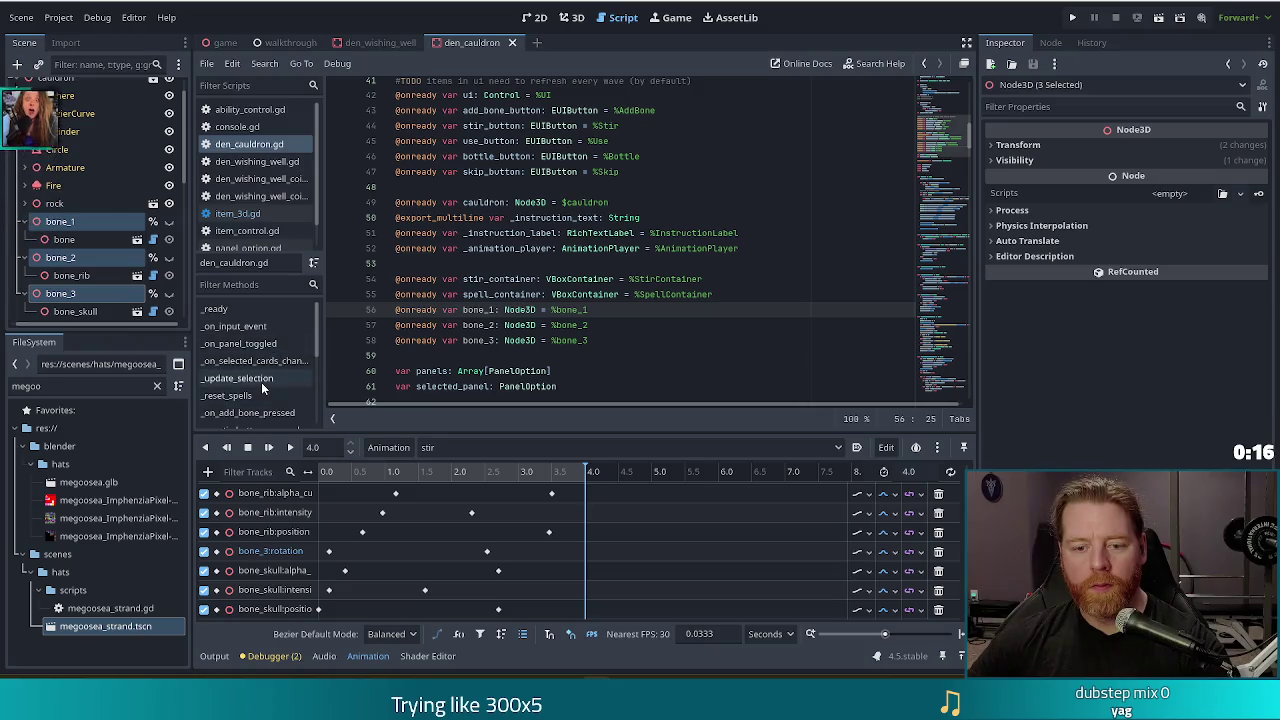
left_click(252, 413)
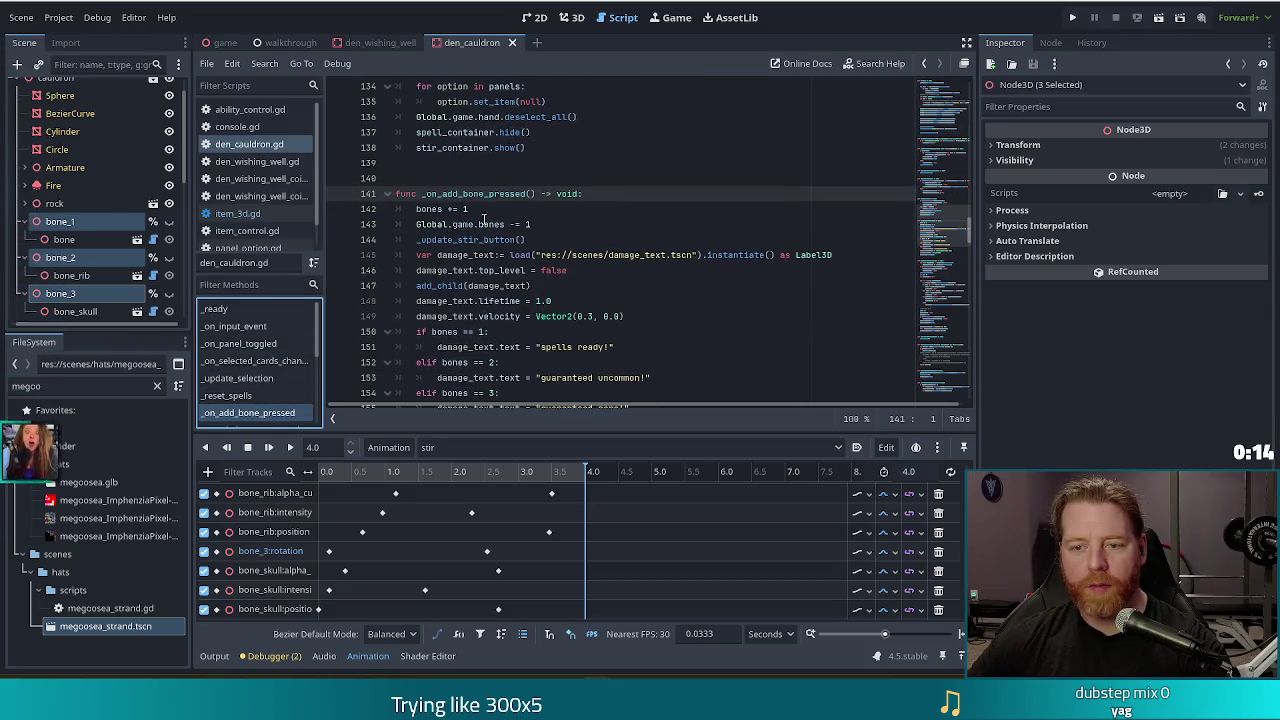
left_click(620, 209)
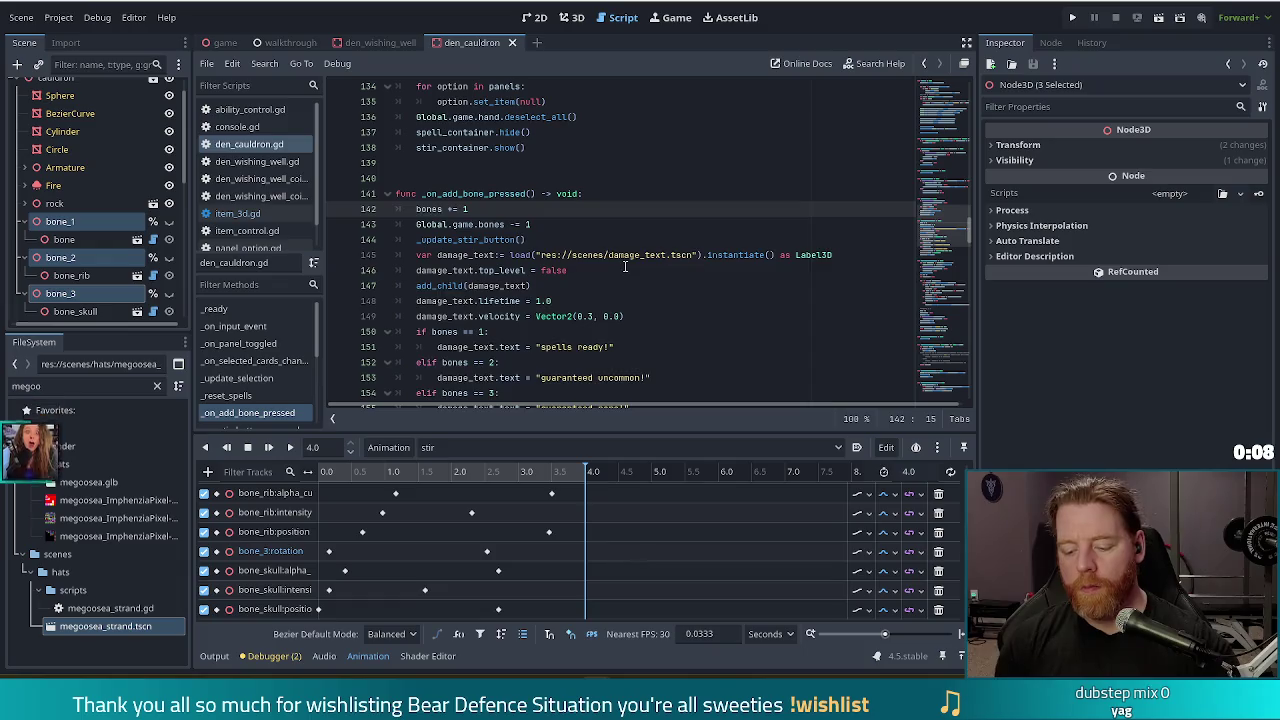
key("Return")
type("if bones ")
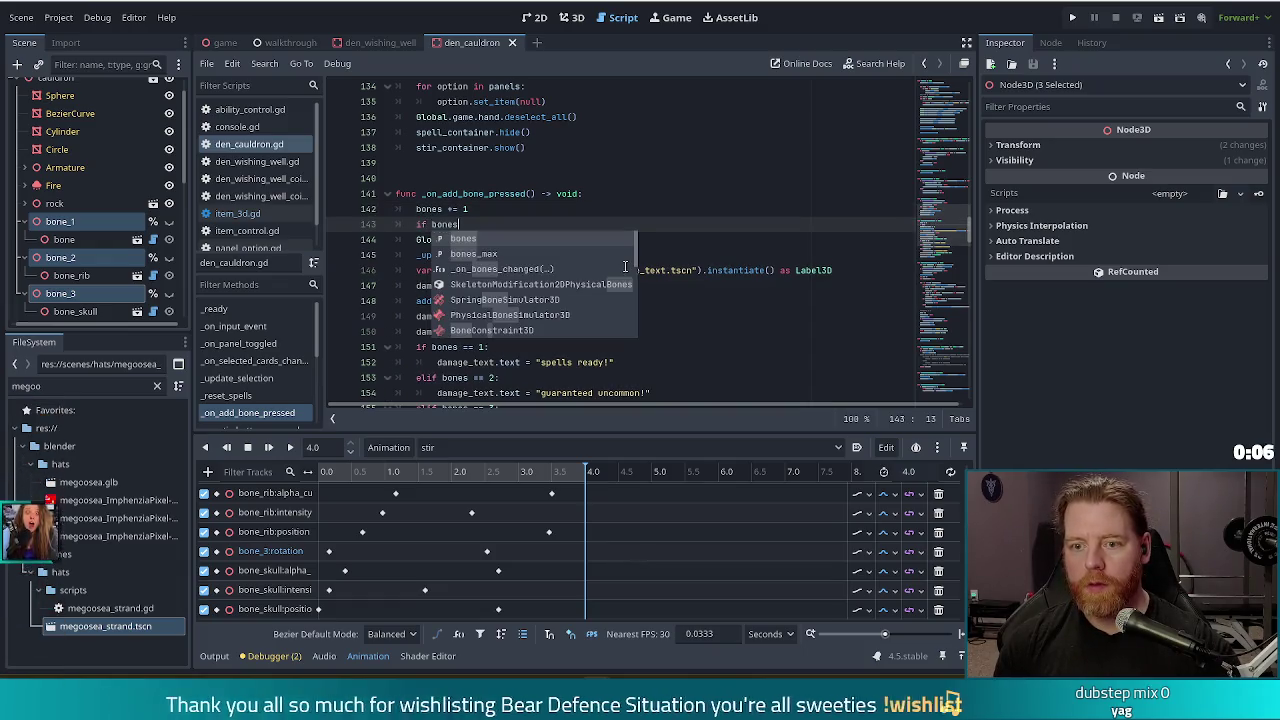
type("==")
Step: Complete 'if bones == 1:' with an indented bone_1.show() line
type(" 1:")
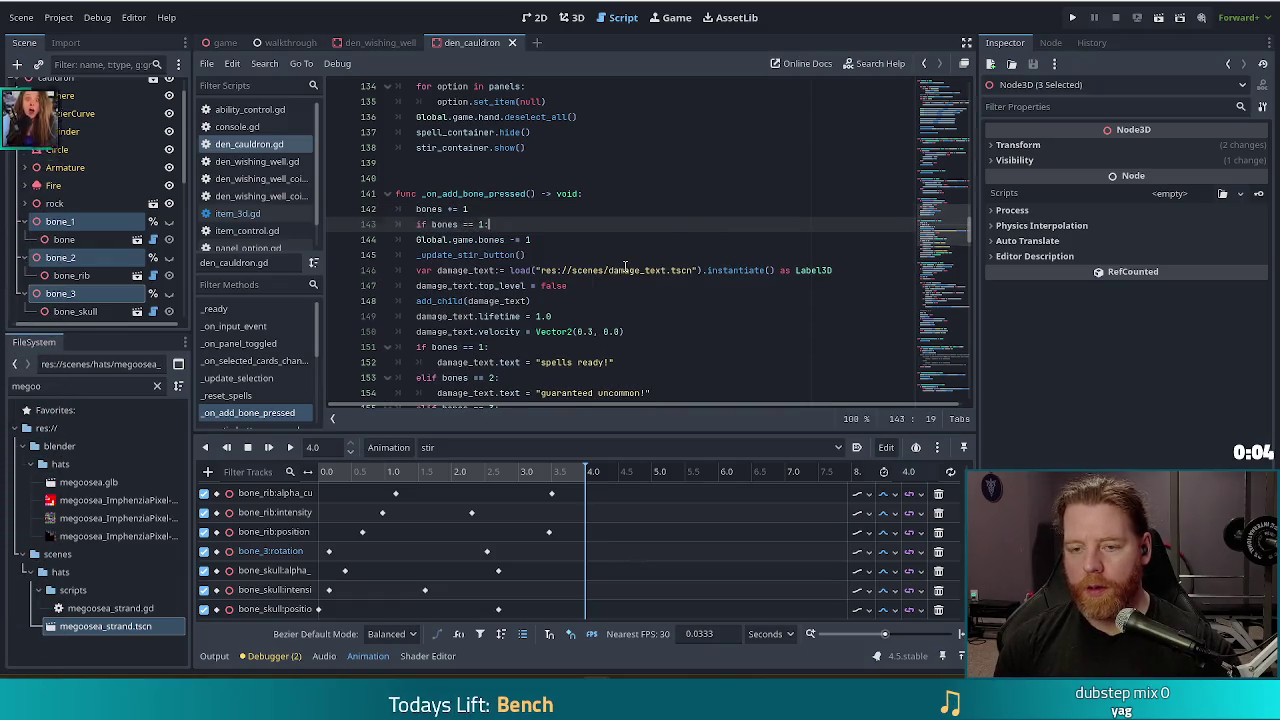
key("Return")
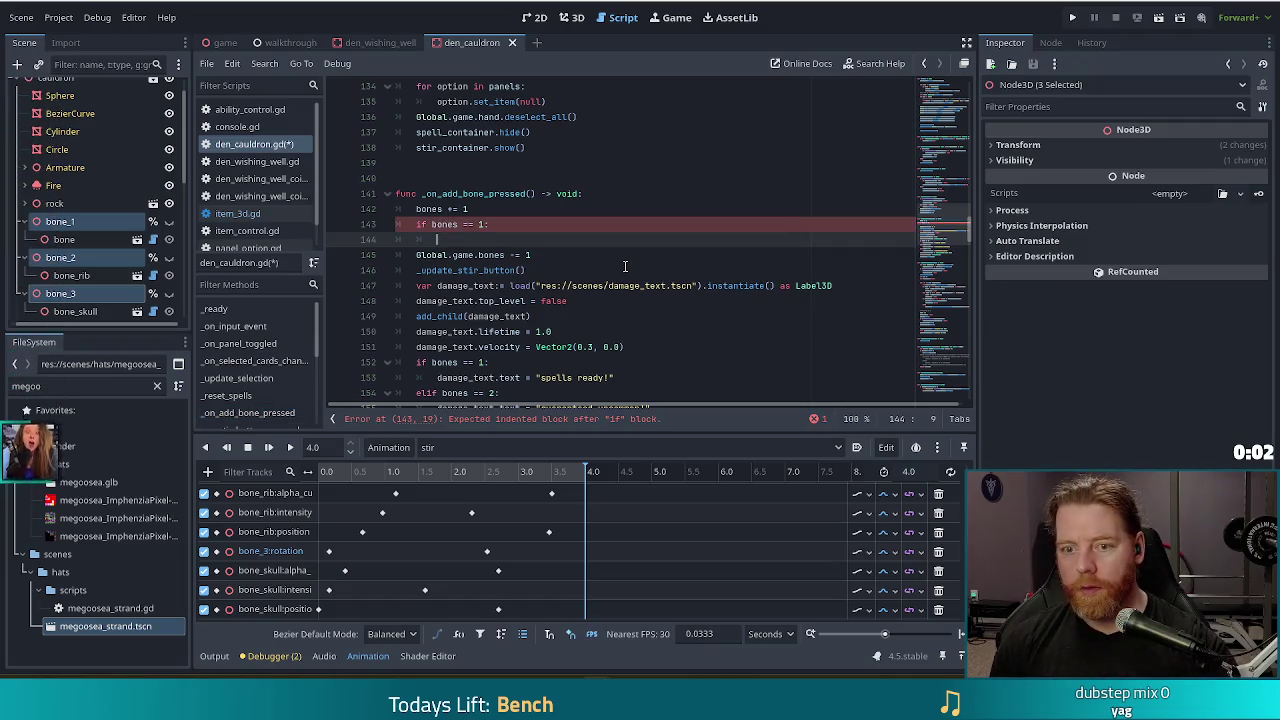
type("bone_1.show()")
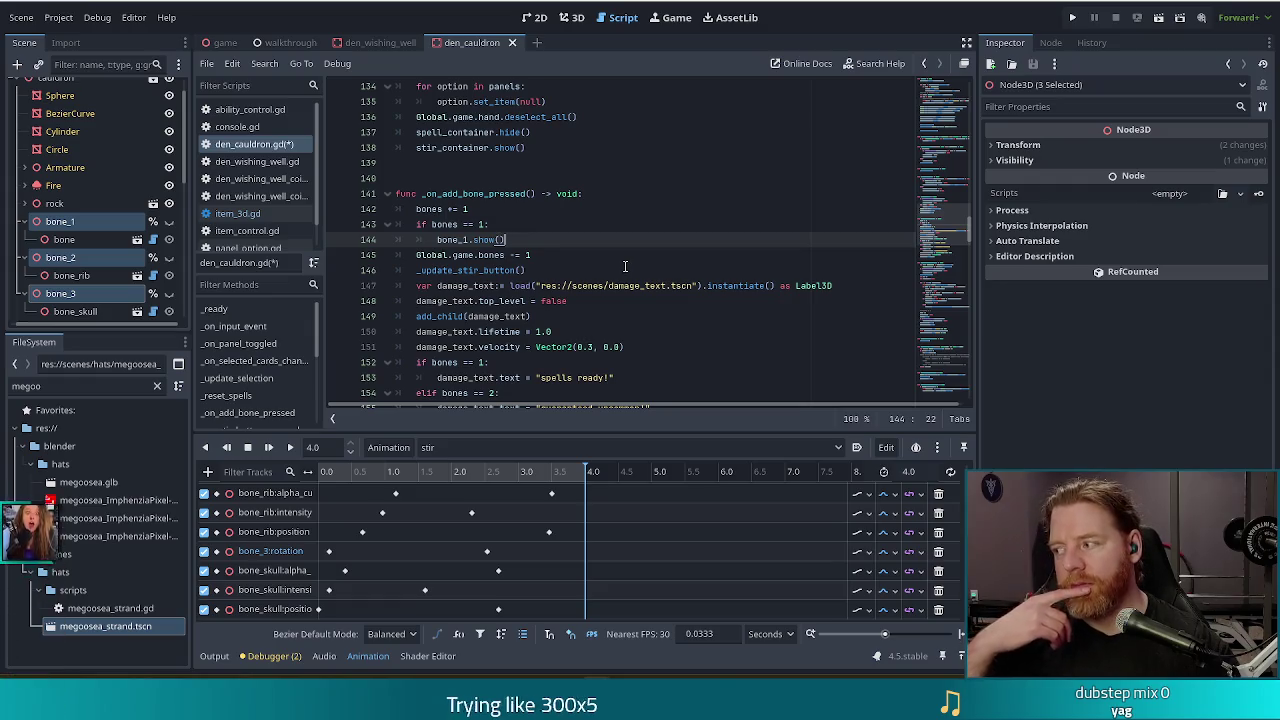
key("Return")
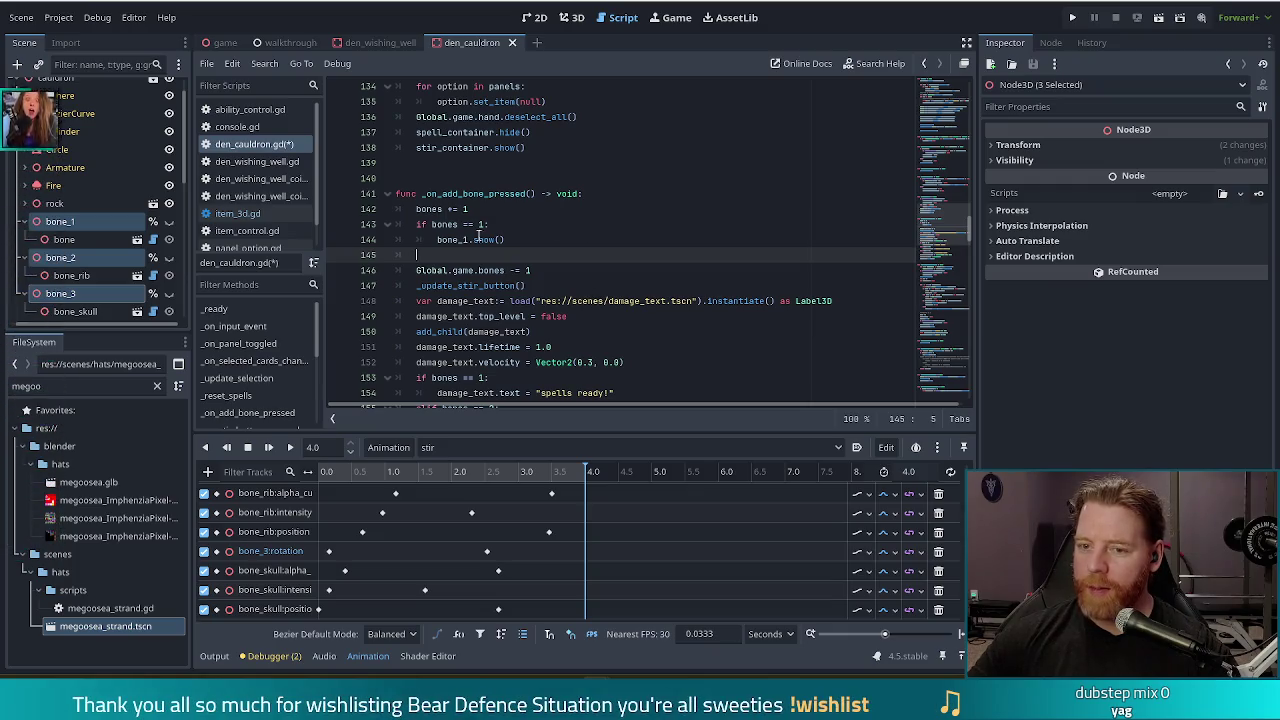
mouse_move(477, 238)
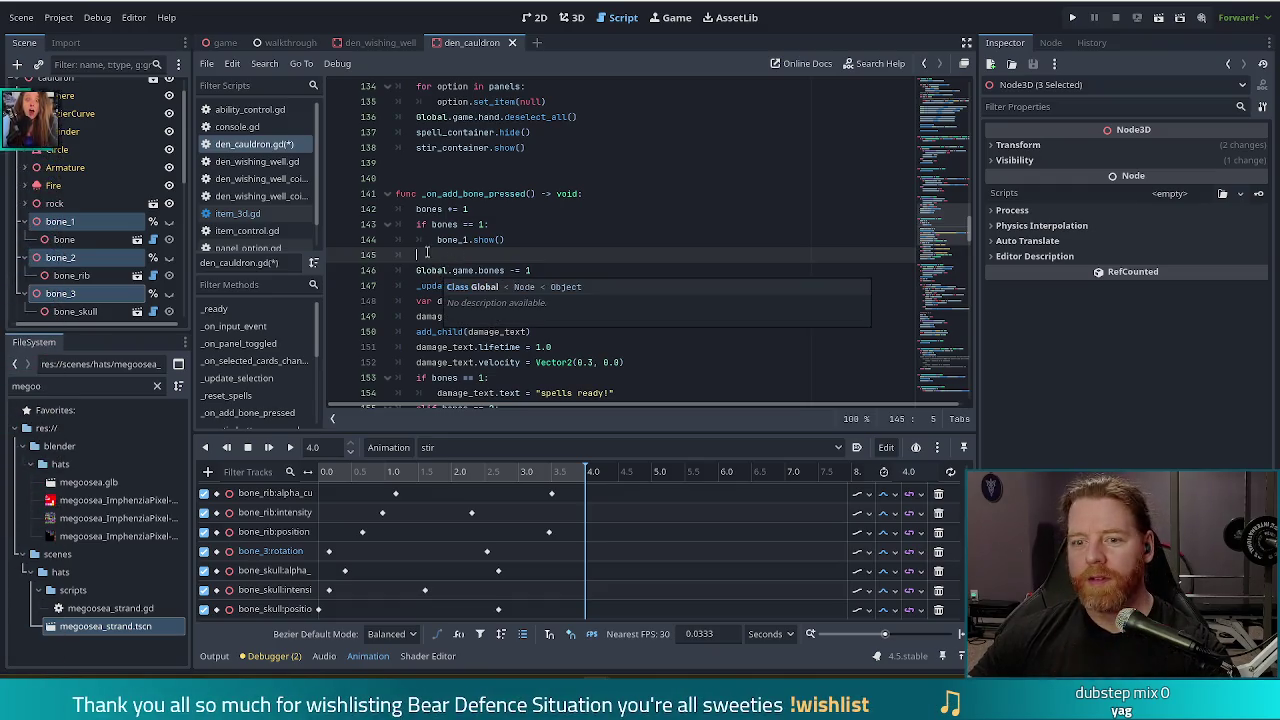
Step: Add 'elif bones == 2:' showing bone_2 and 'else:' showing bone_3, then save the script
type("eli")
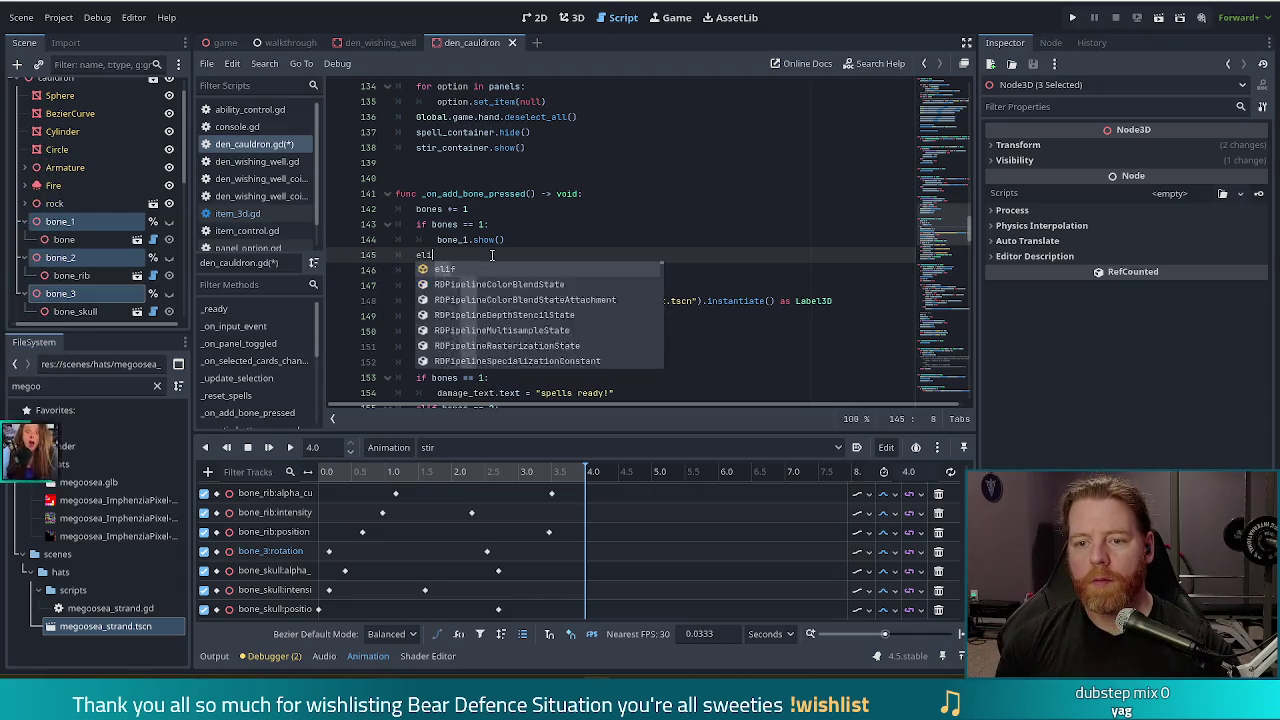
type("f bones")
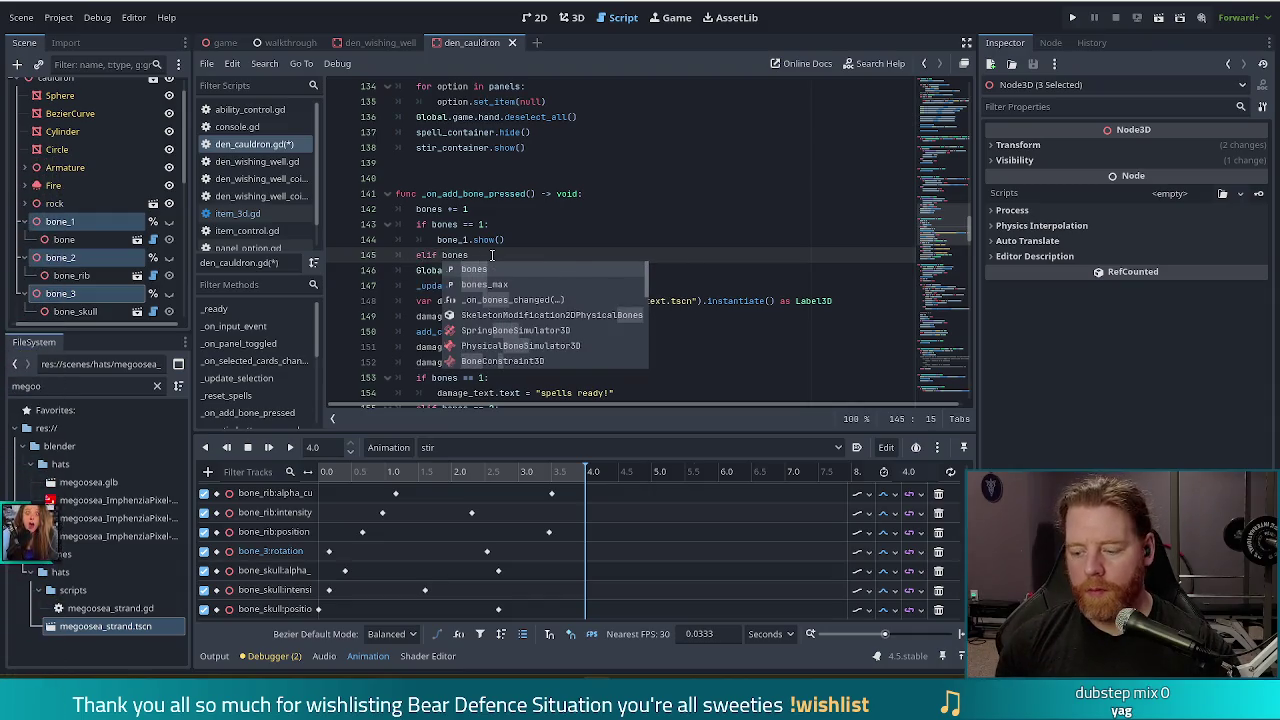
type(" == ")
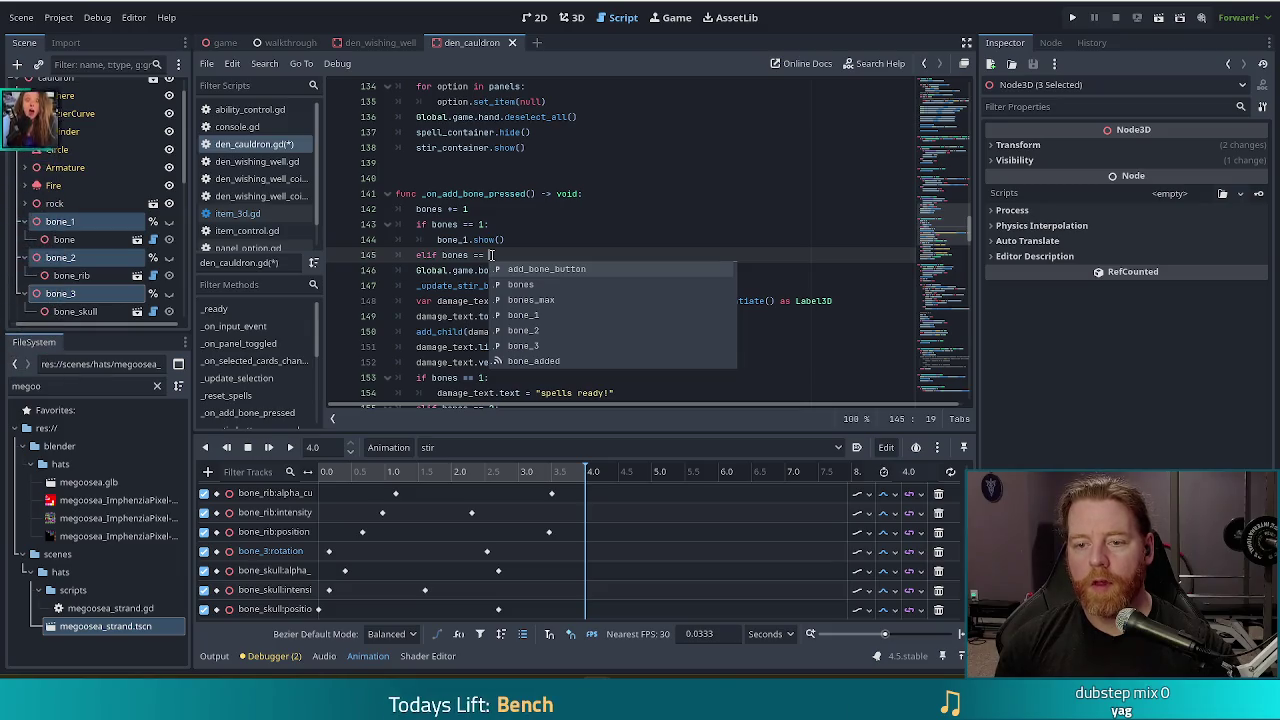
type("2:")
key("Return")
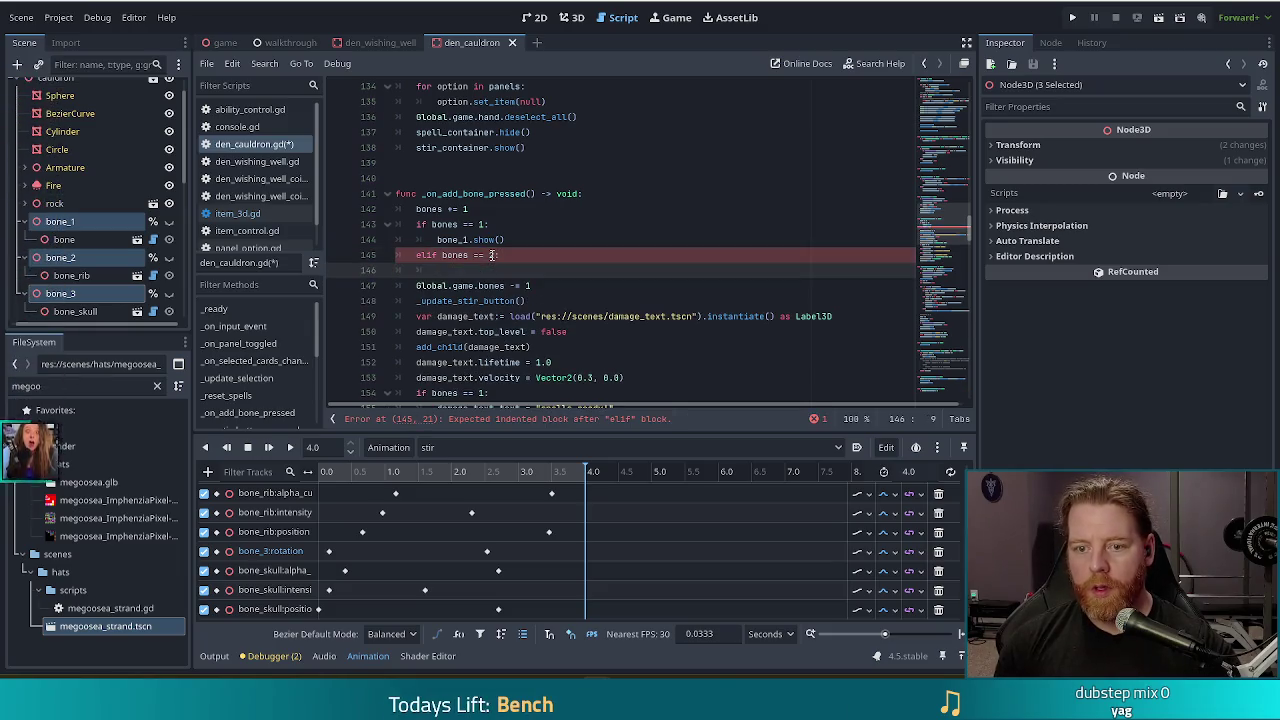
type("bone_2")
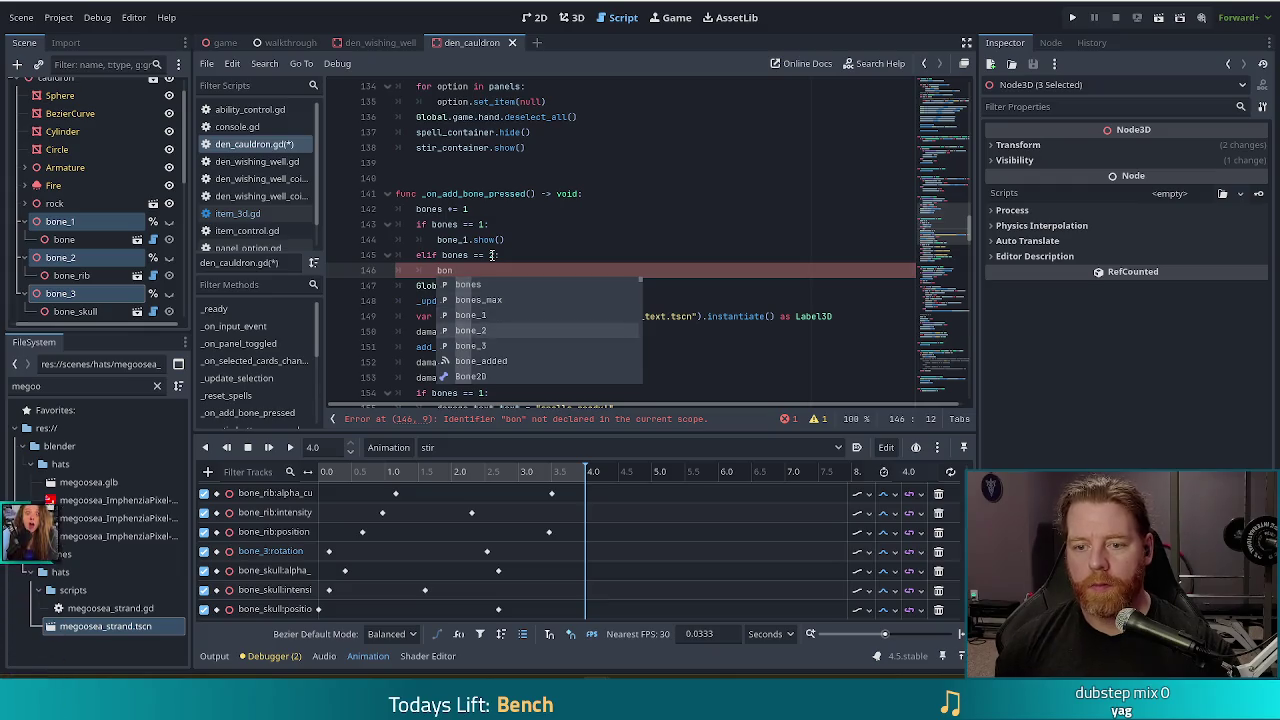
type(".show()")
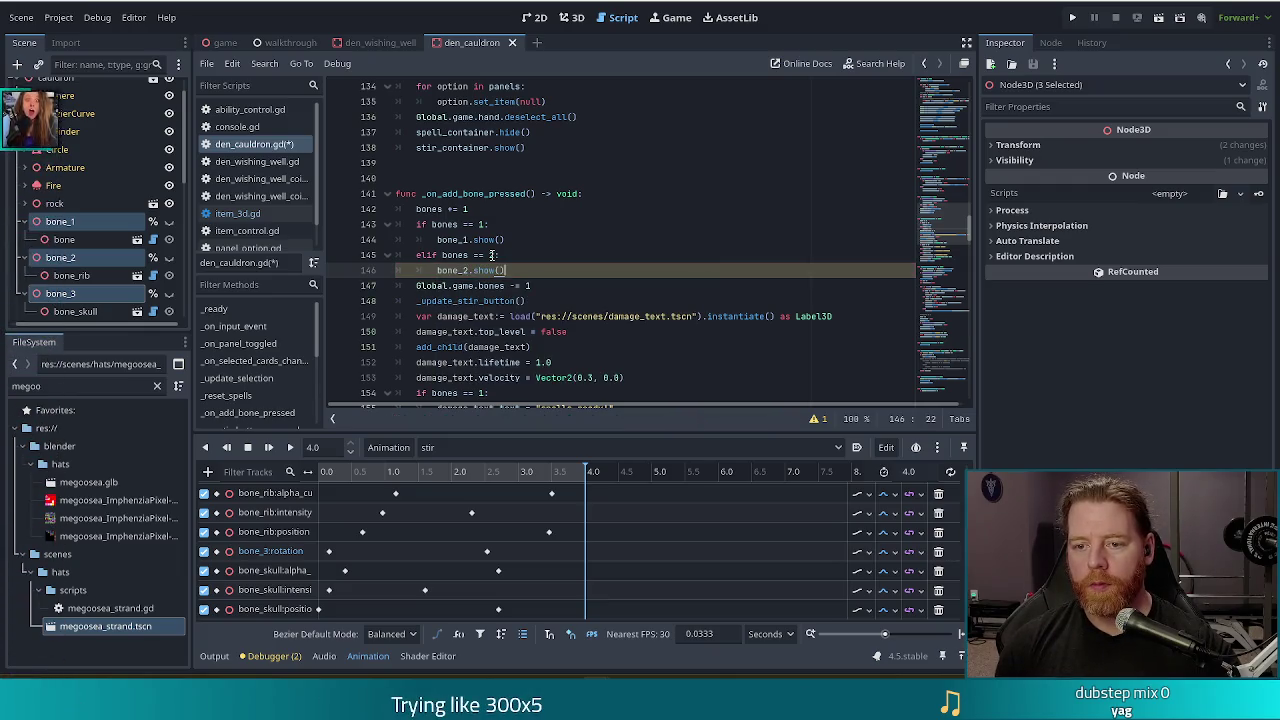
key("Return")
type("else")
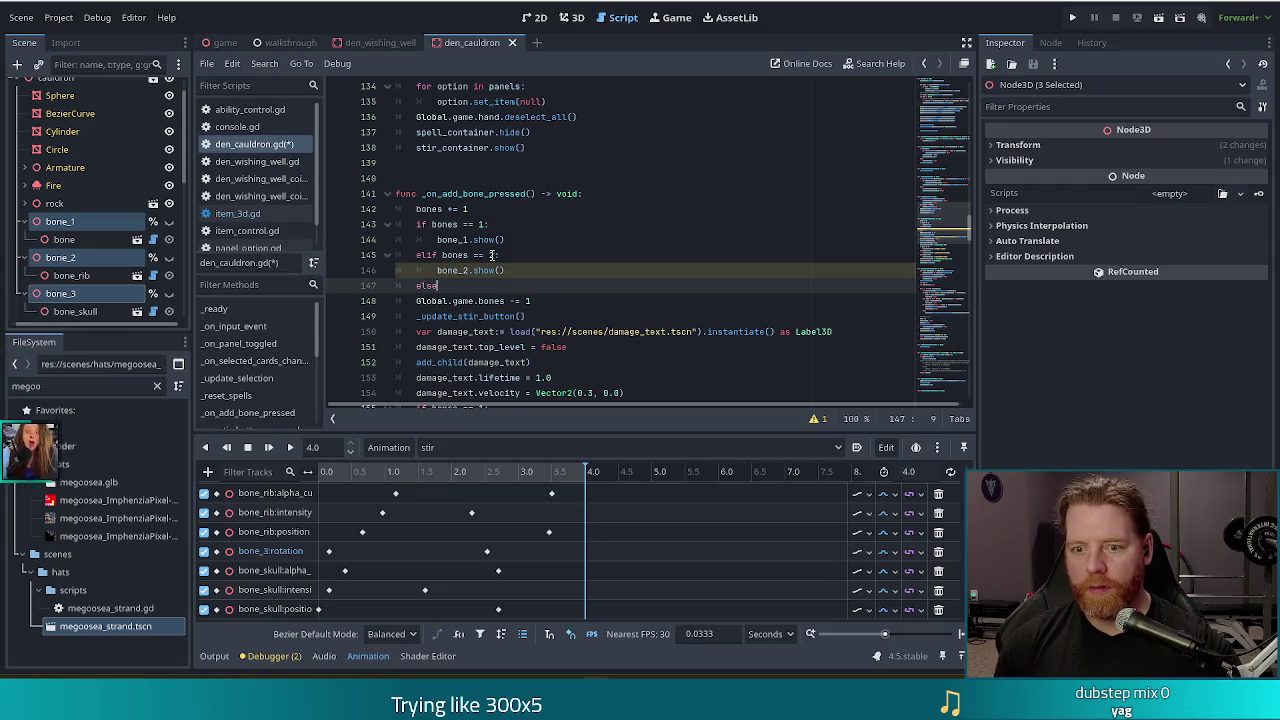
type(":")
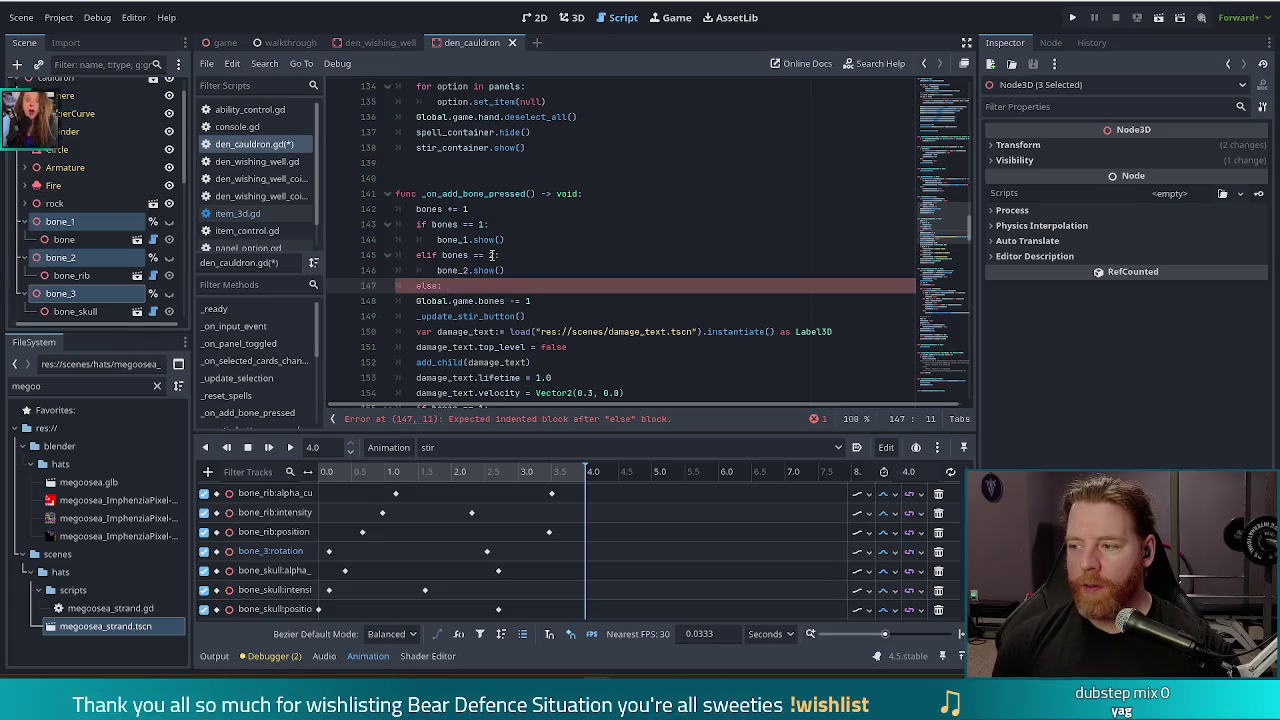
key("Return")
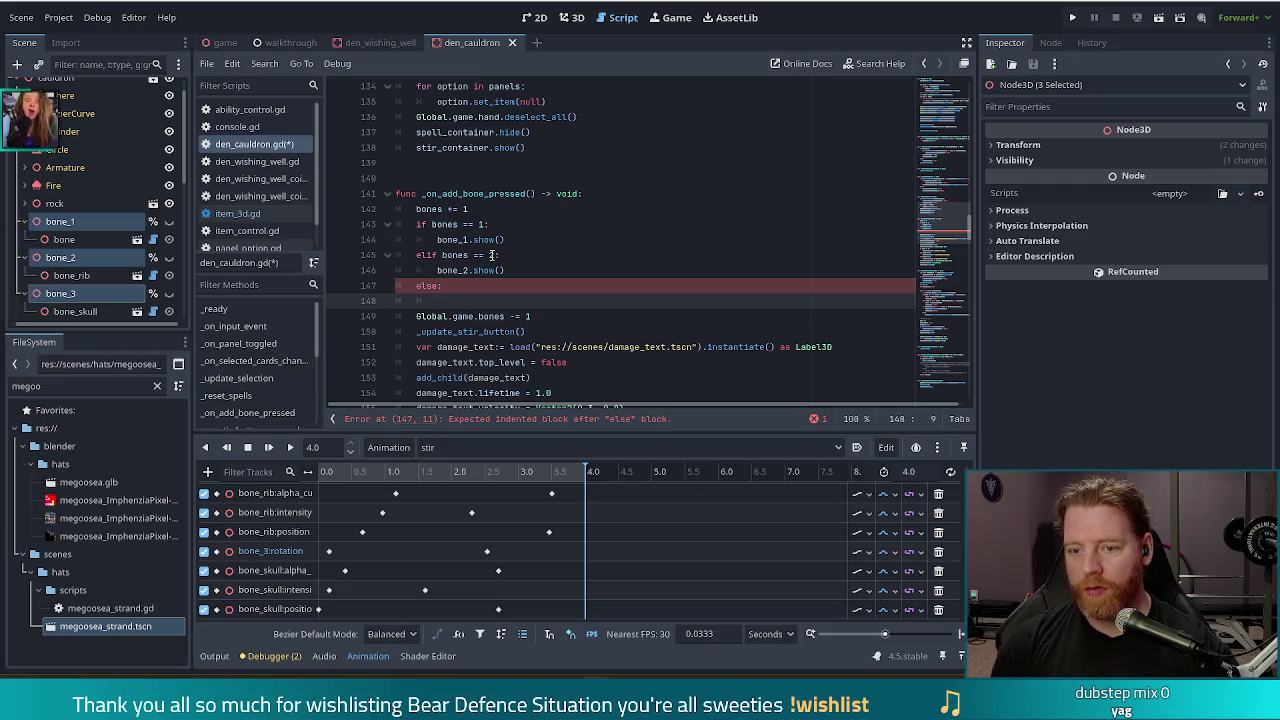
type("bone_3")
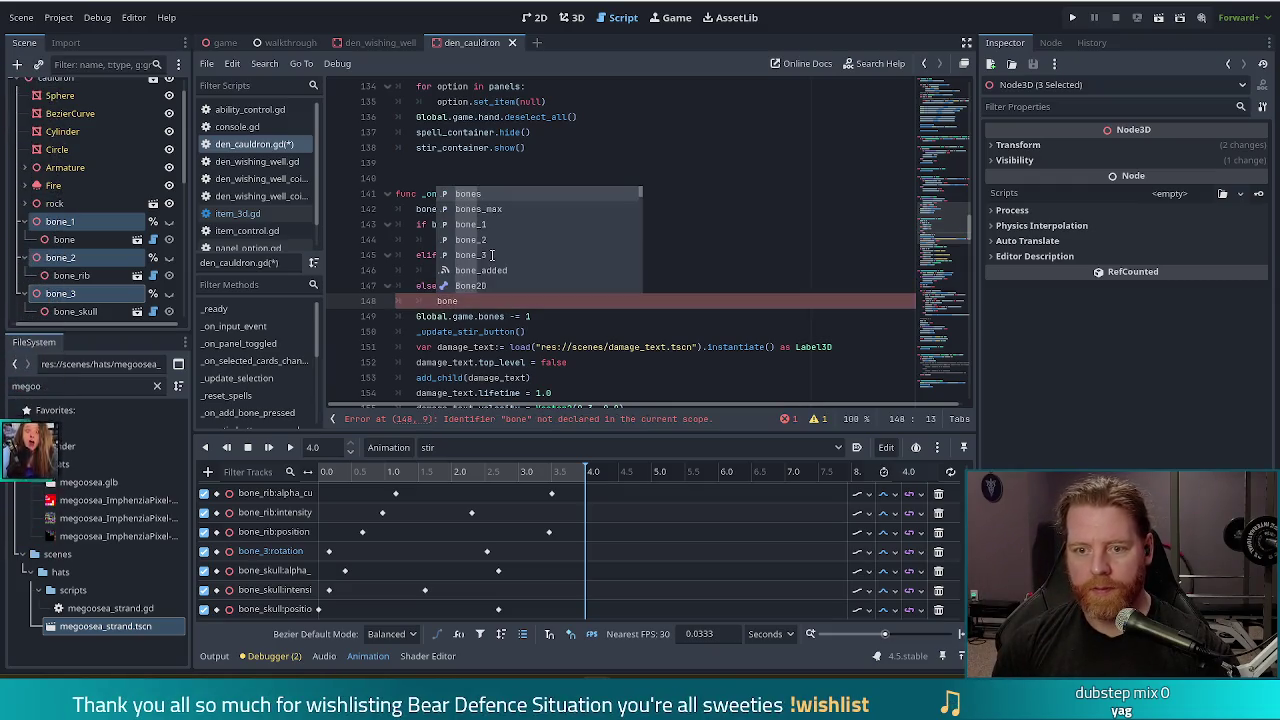
type(".show()")
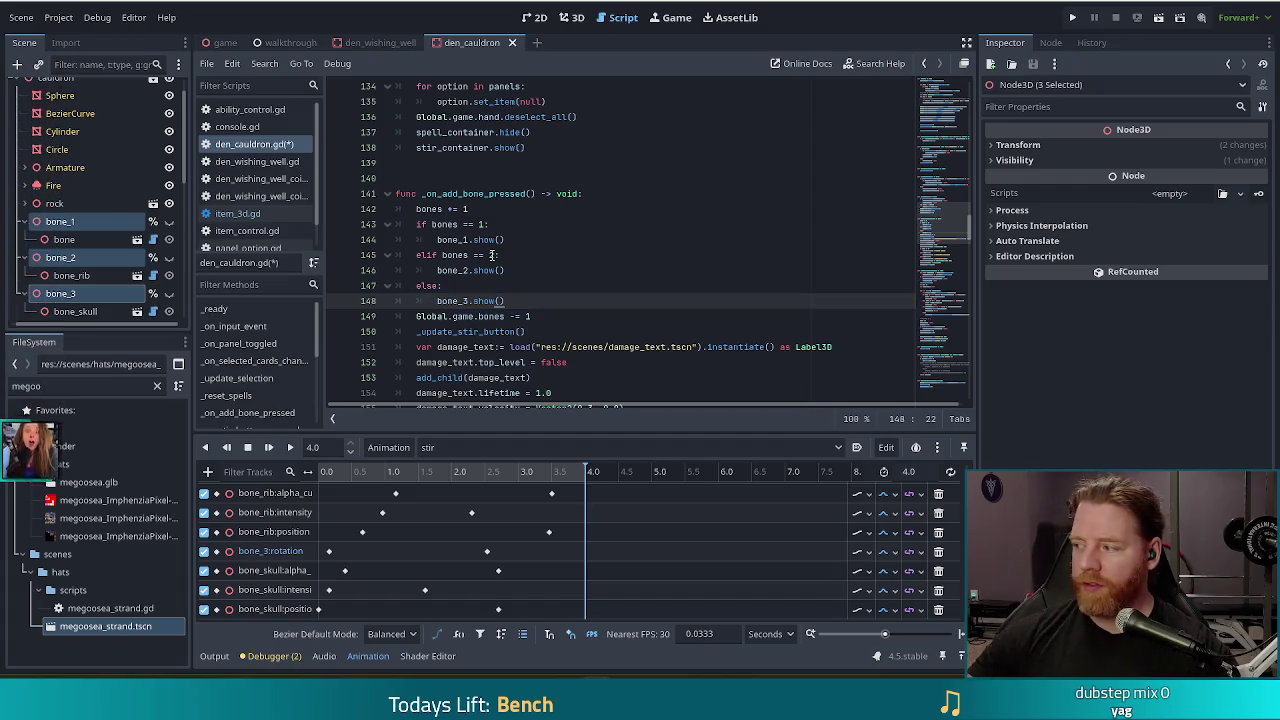
key("ctrl+s")
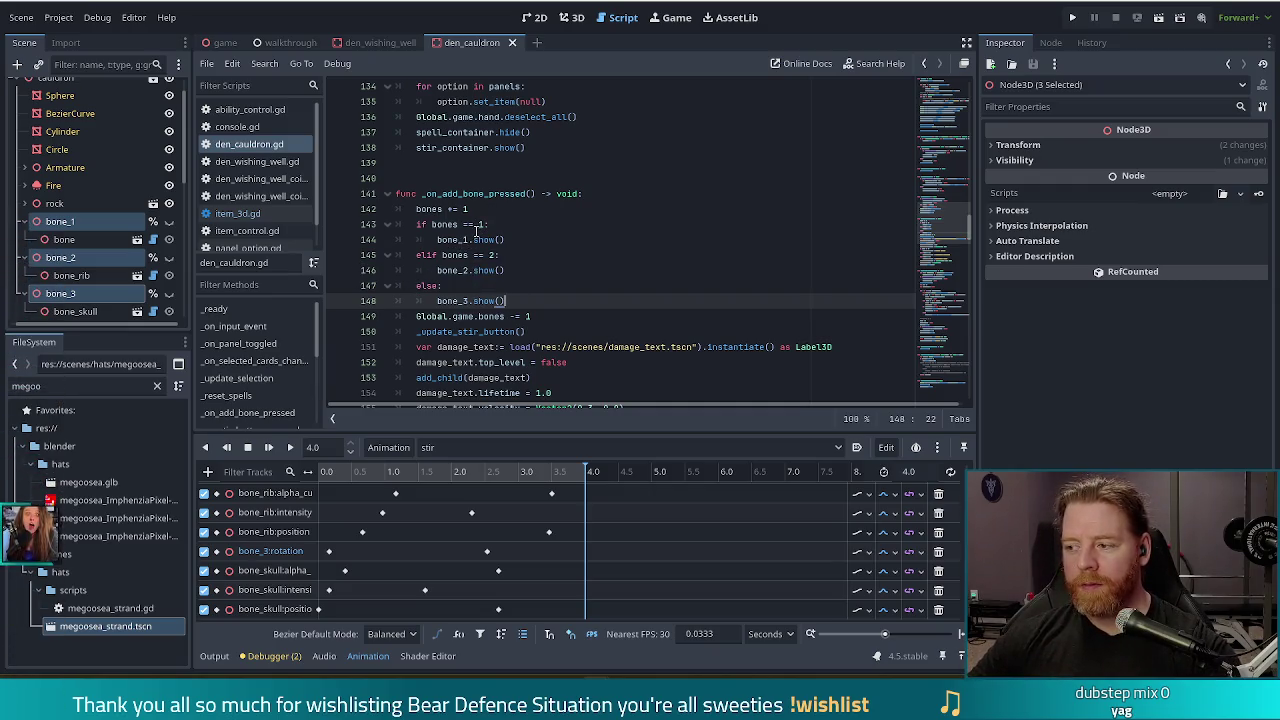
Step: Check the documentation tooltip for the bones variable
mouse_move(456, 254)
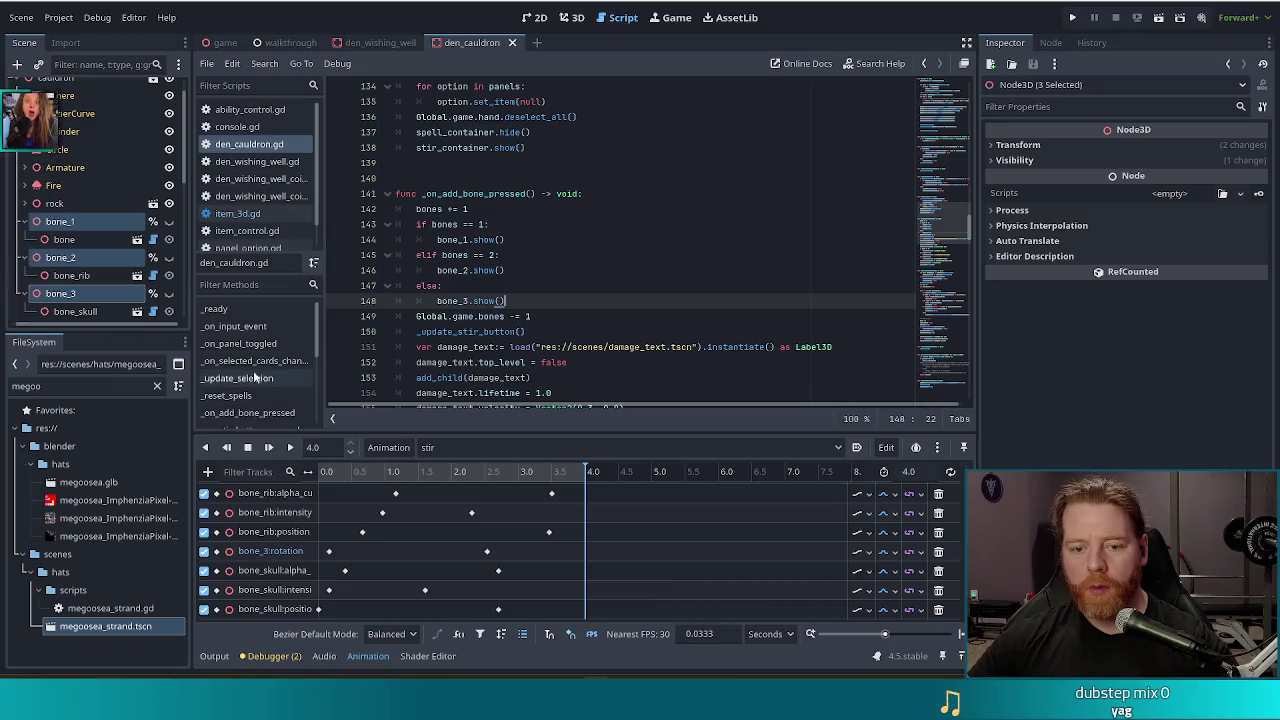
Step: In _on_stir_button_pressed, add 'await _animation_player.animation_finished' after the stir animation call
scroll(265, 364, "down", 2)
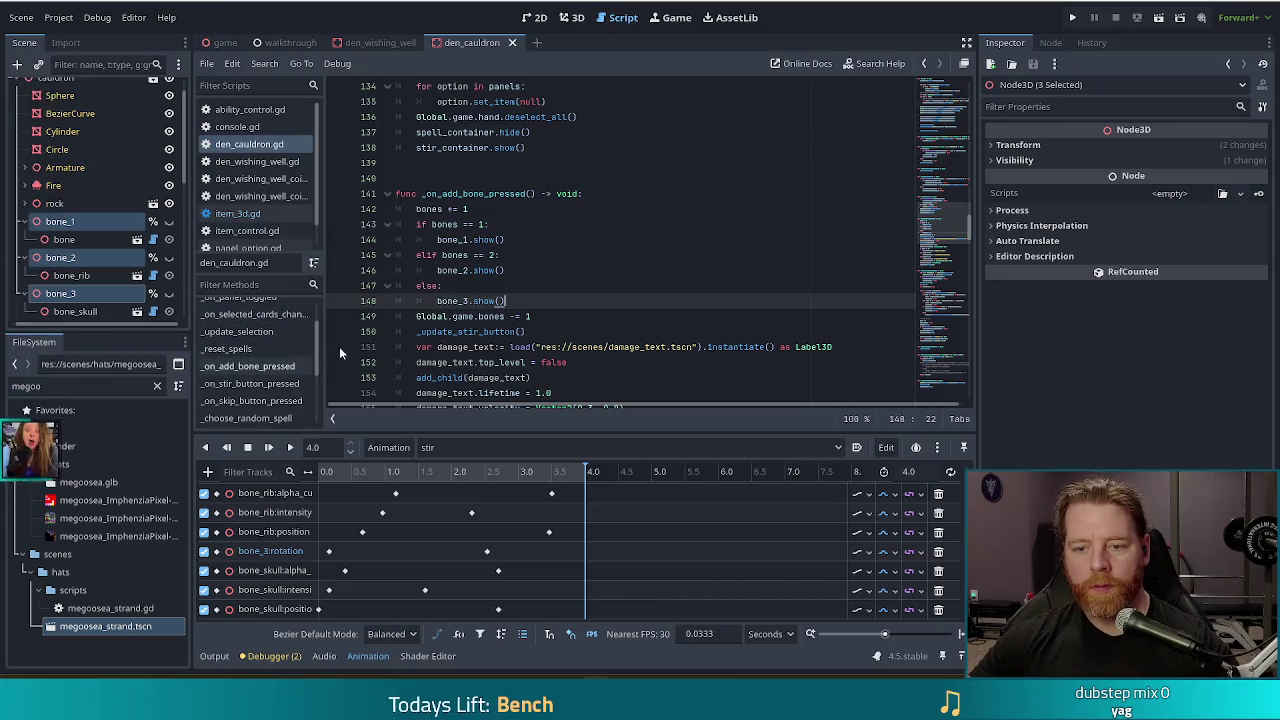
left_click_drag(522, 301, 522, 290)
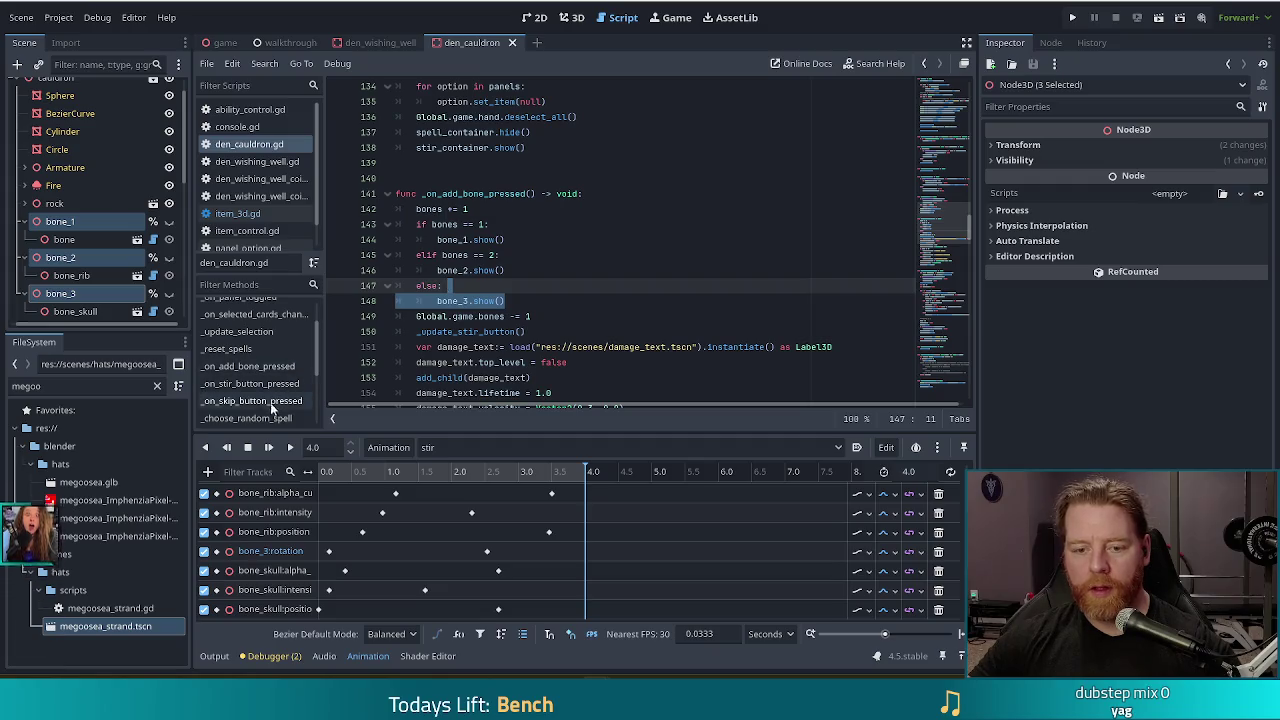
left_click(250, 384)
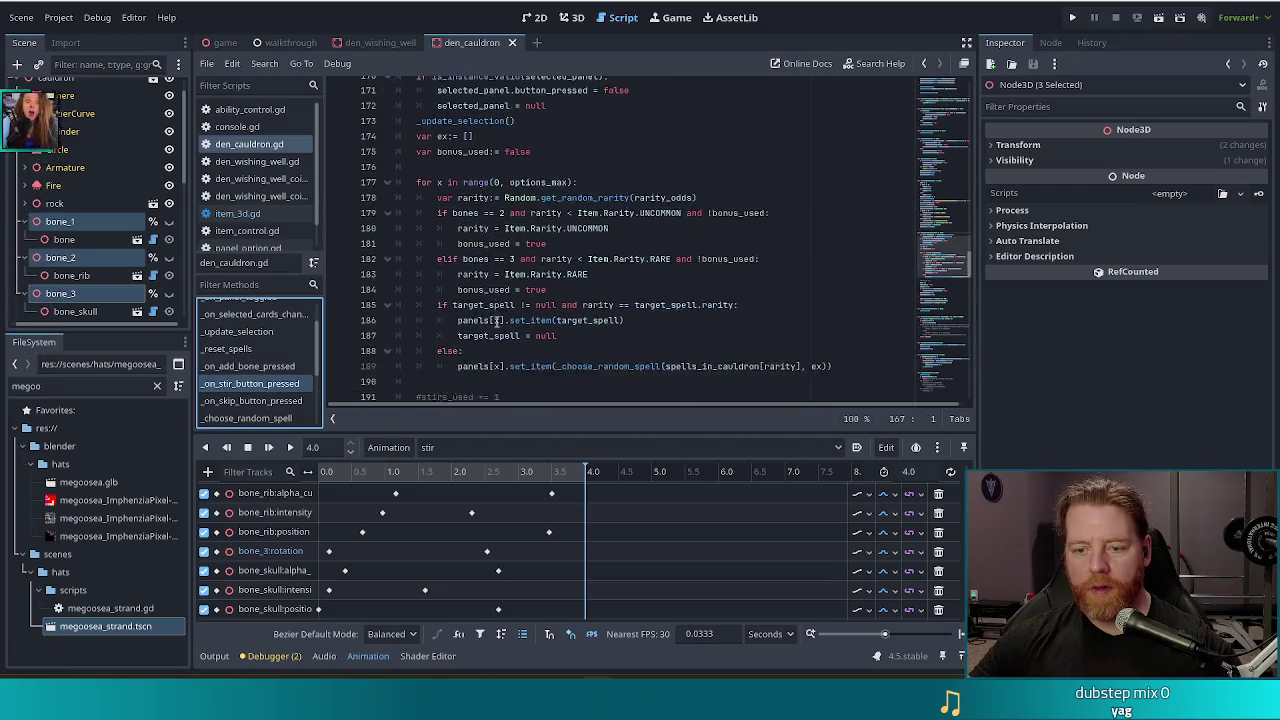
scroll(496, 322, "down", 5)
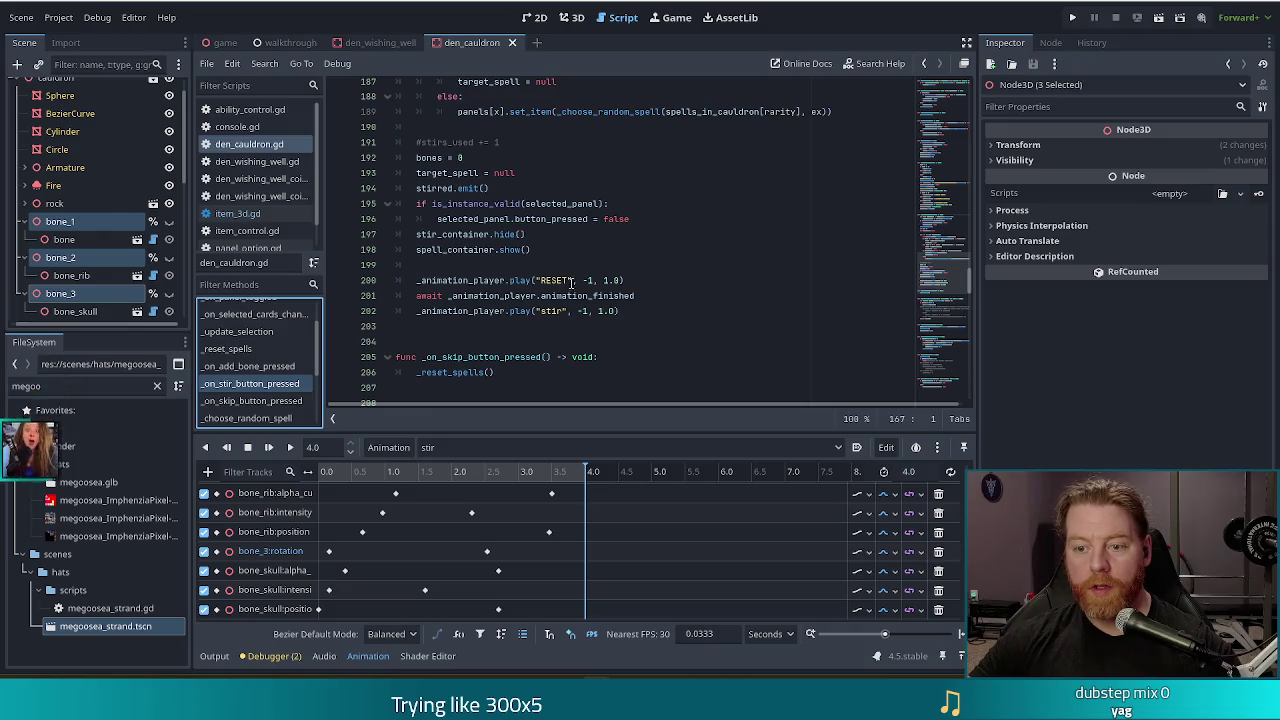
left_click(668, 314)
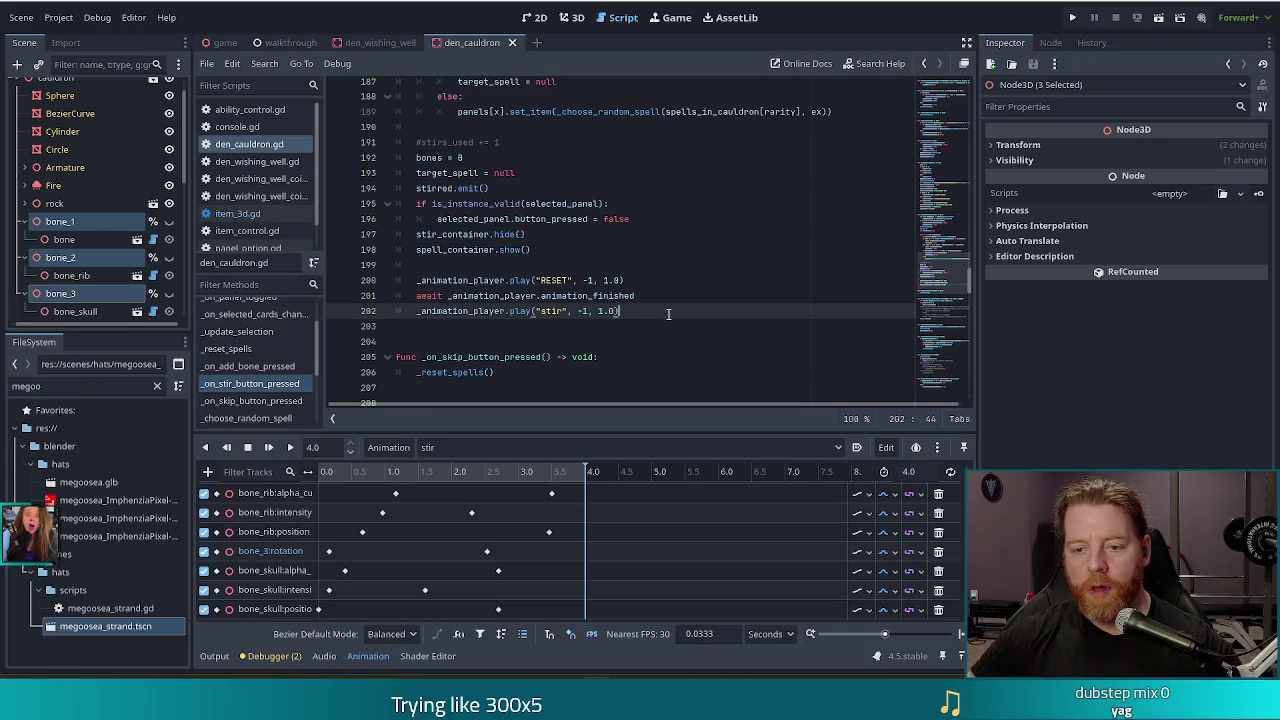
key("Return")
key("Return")
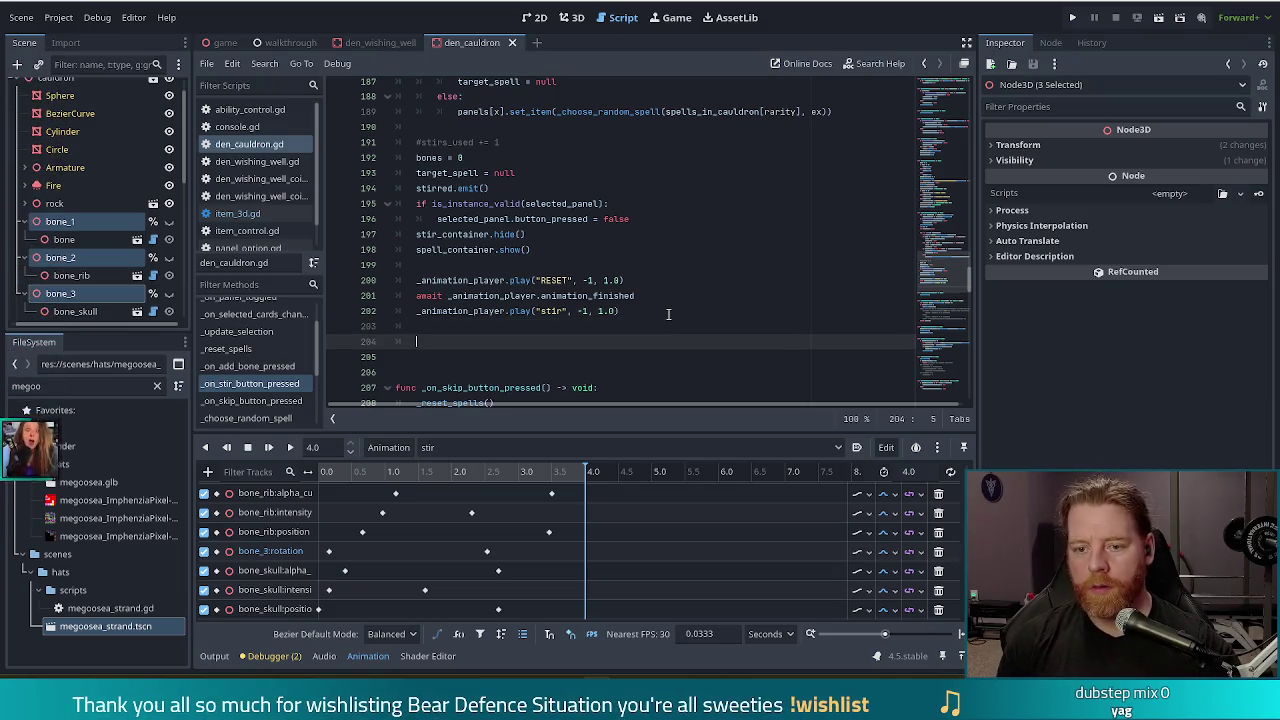
key("BackSpace")
key("BackSpace")
type("it _ani")
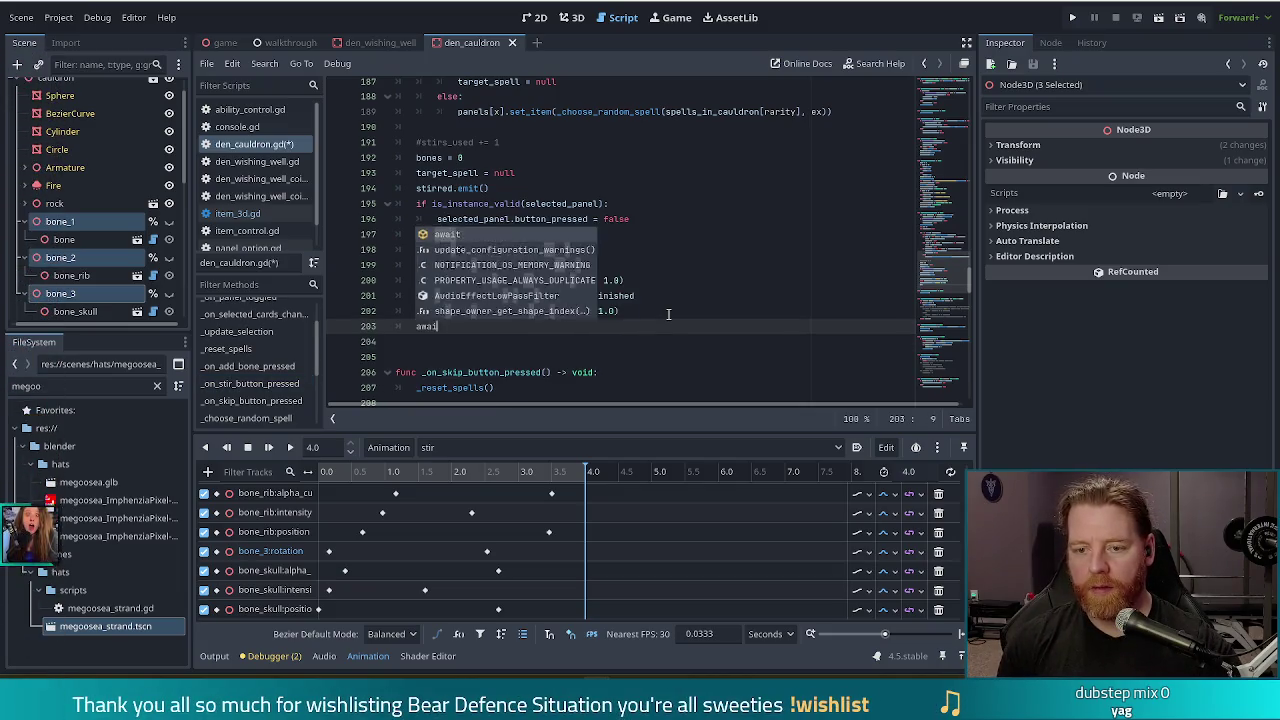
key("Return")
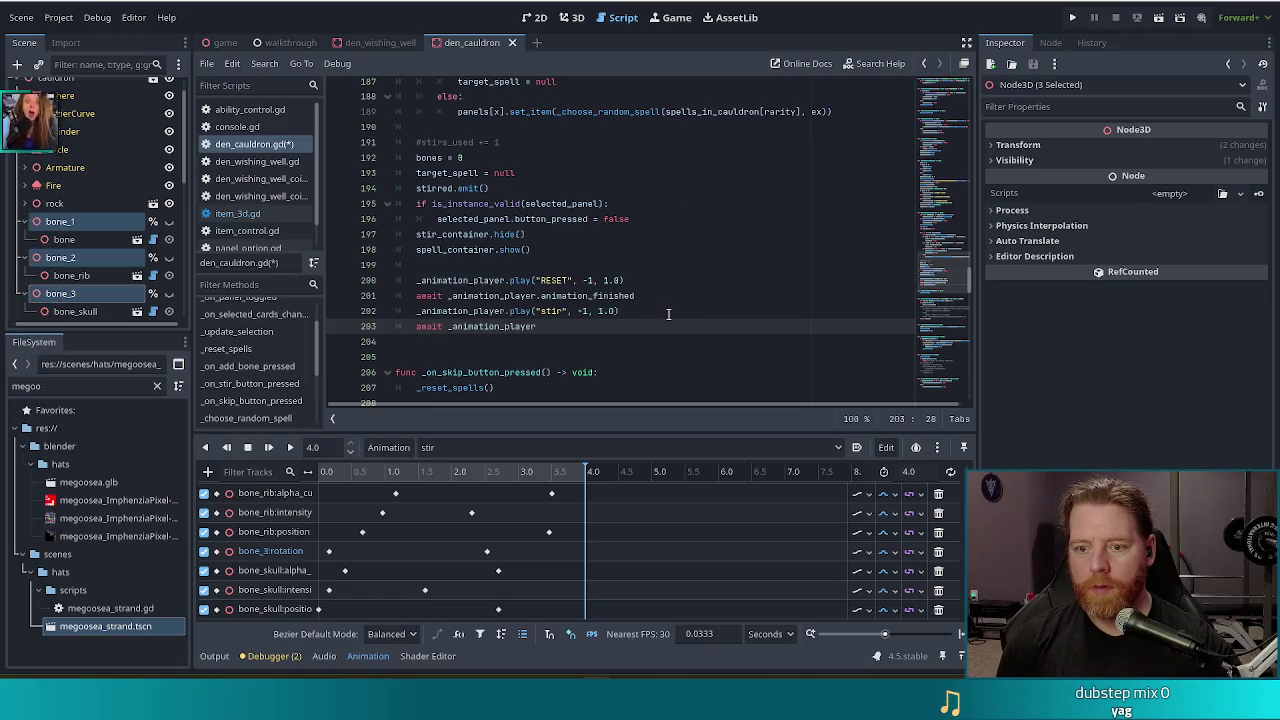
type(".ani")
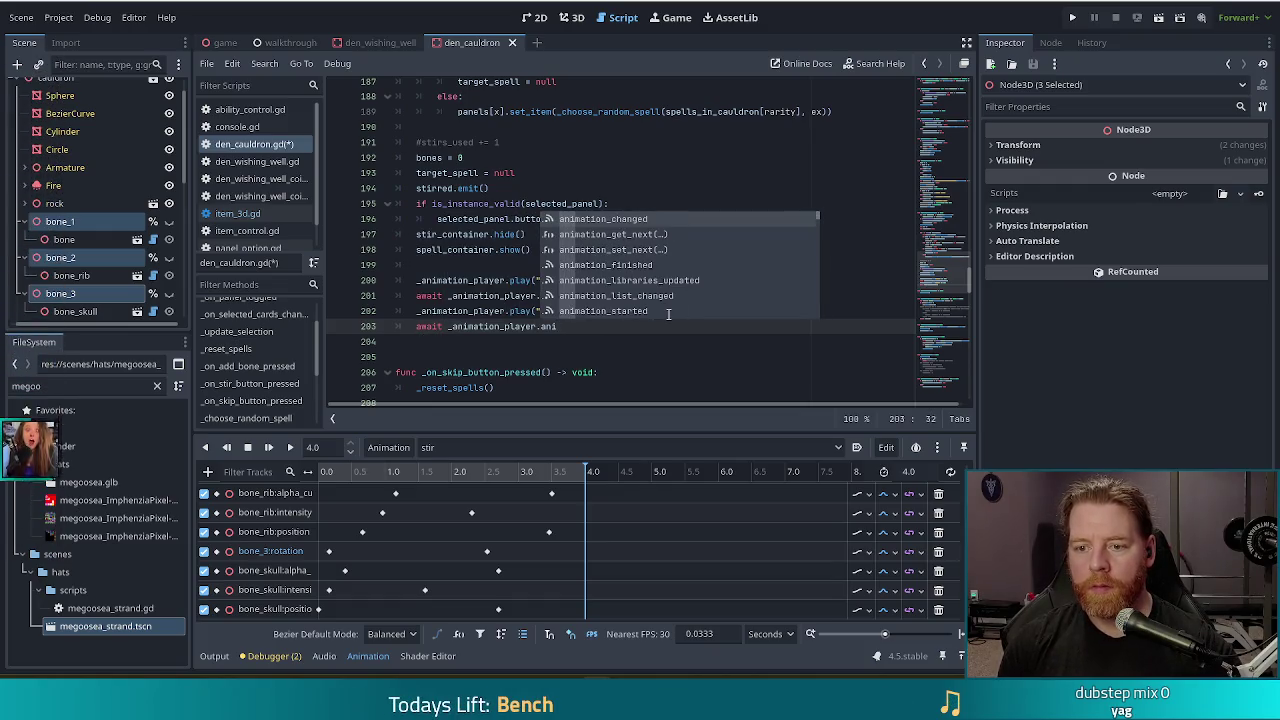
type("ma")
key("Down")
key("Down")
key("Down")
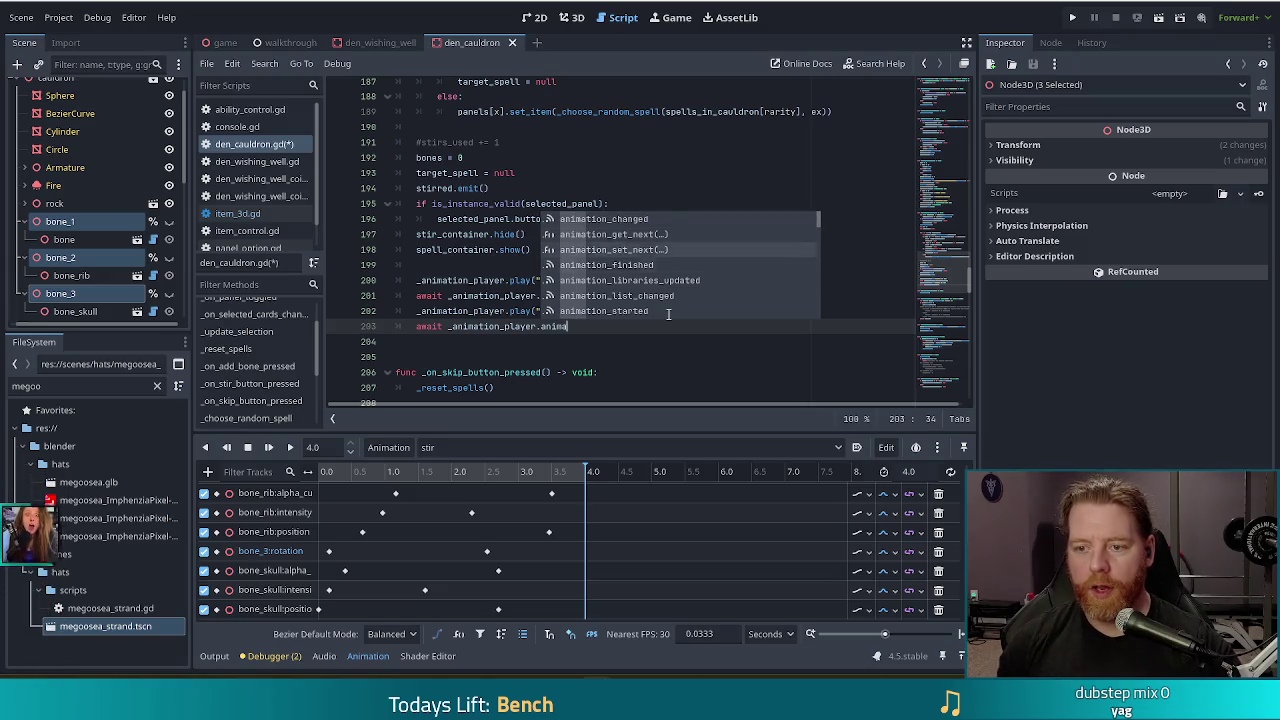
key("Return")
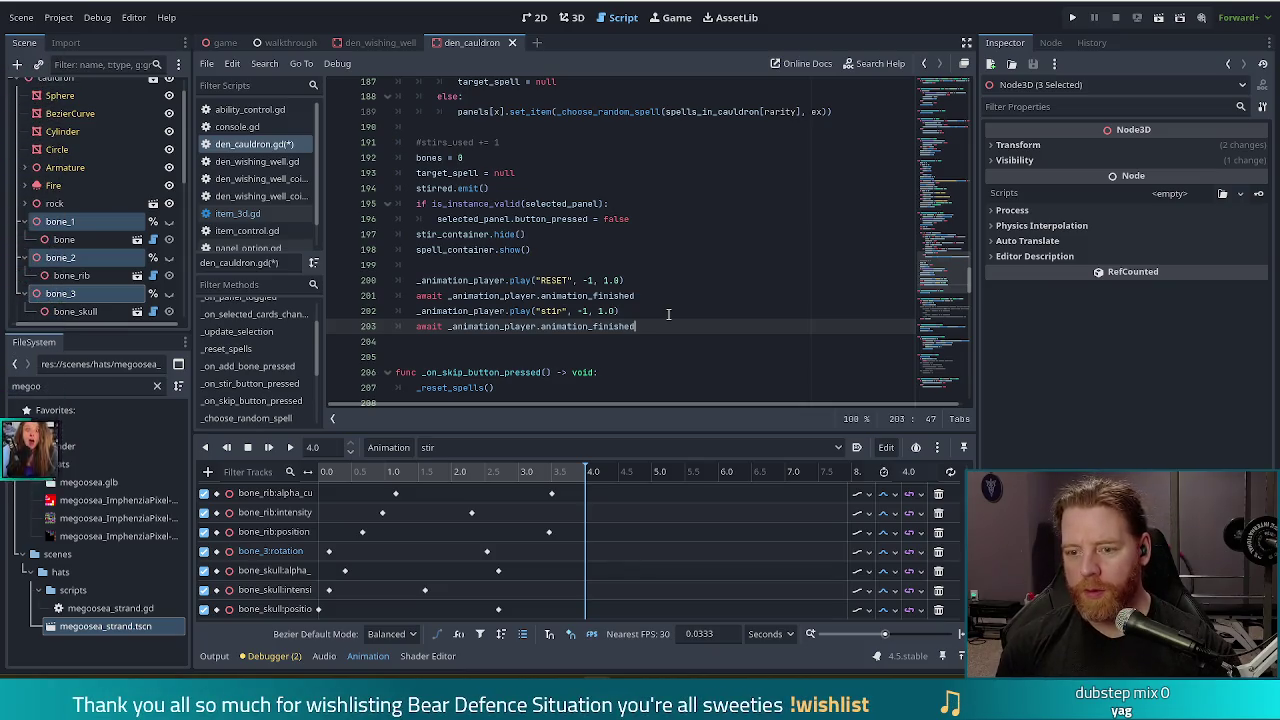
Step: Below the await, add bone_1.show() and bone_3.show() lines, then save the script
key("Return")
key("Tab")
type("bone_3.show()")
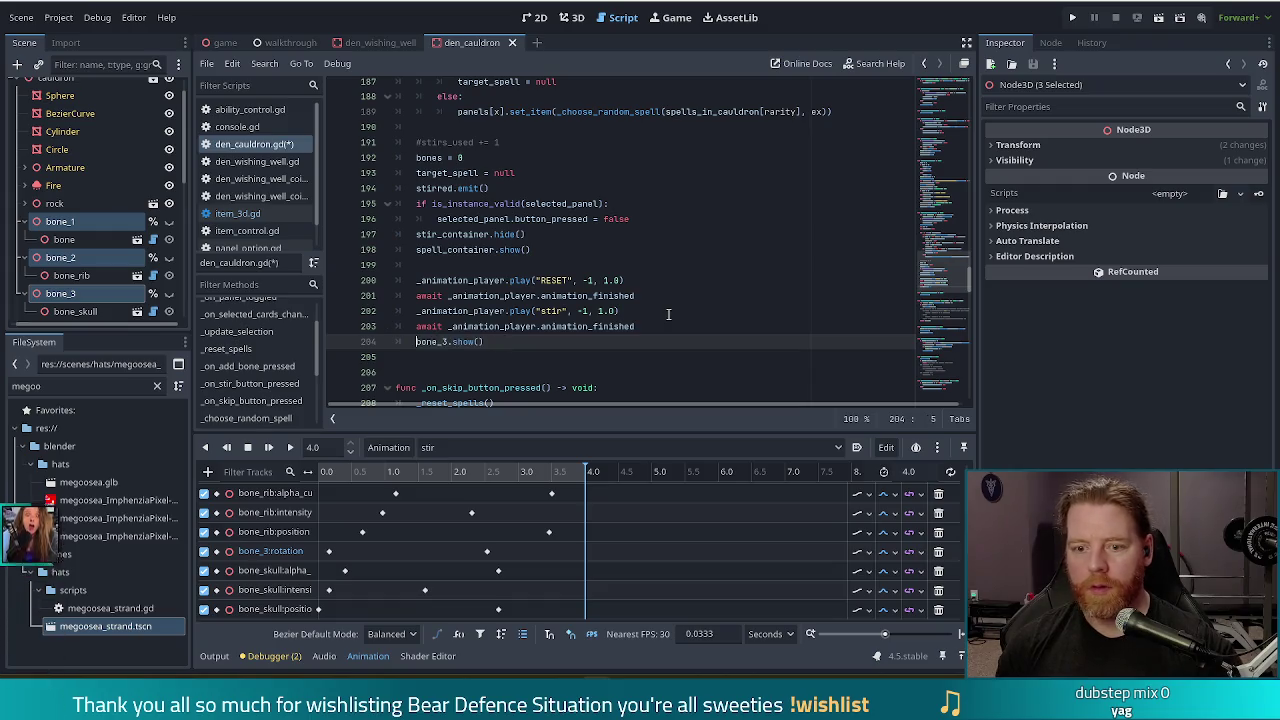
key("BackSpace")
type("1")
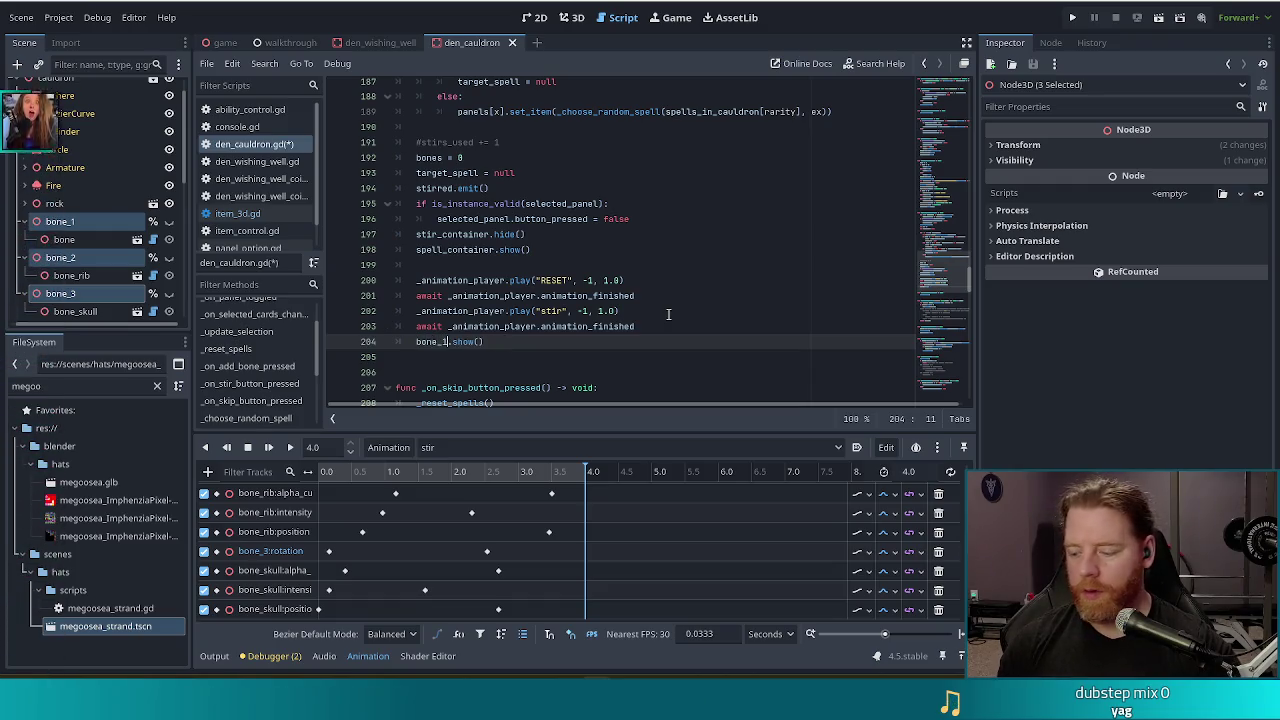
key("shift+Home")
key("ctrl+d")
key("ctrl+d")
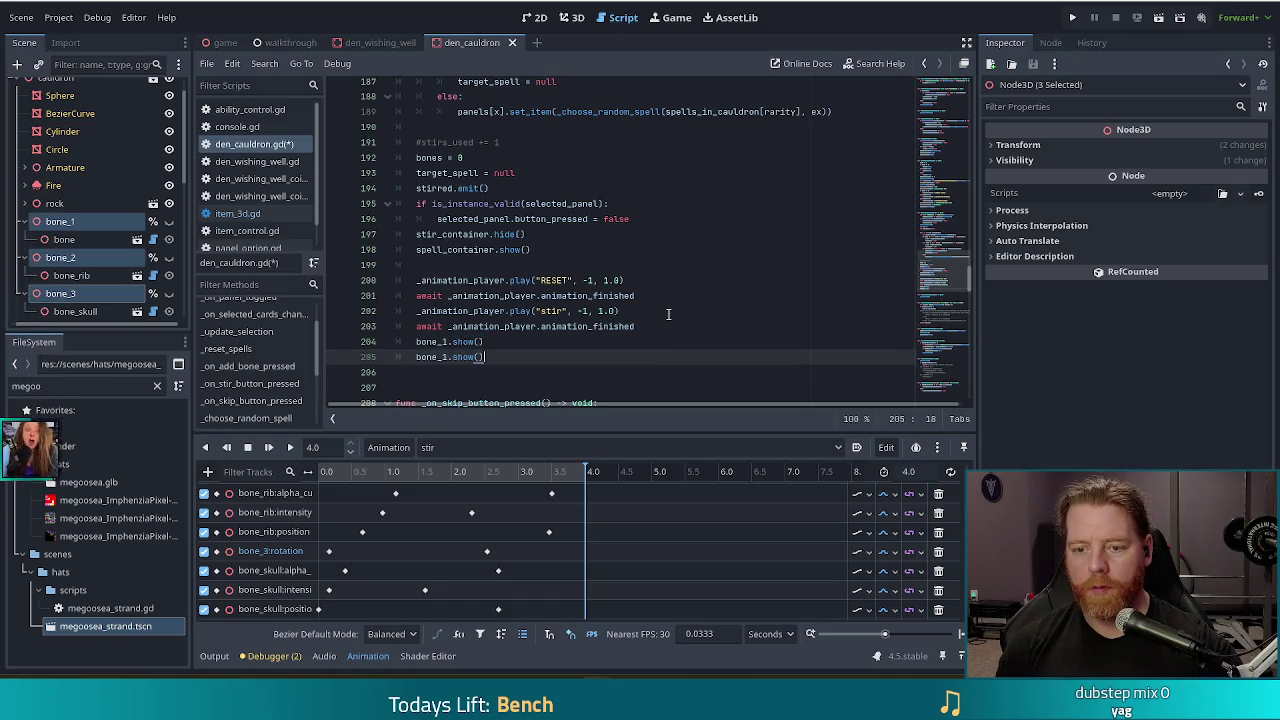
key("Up")
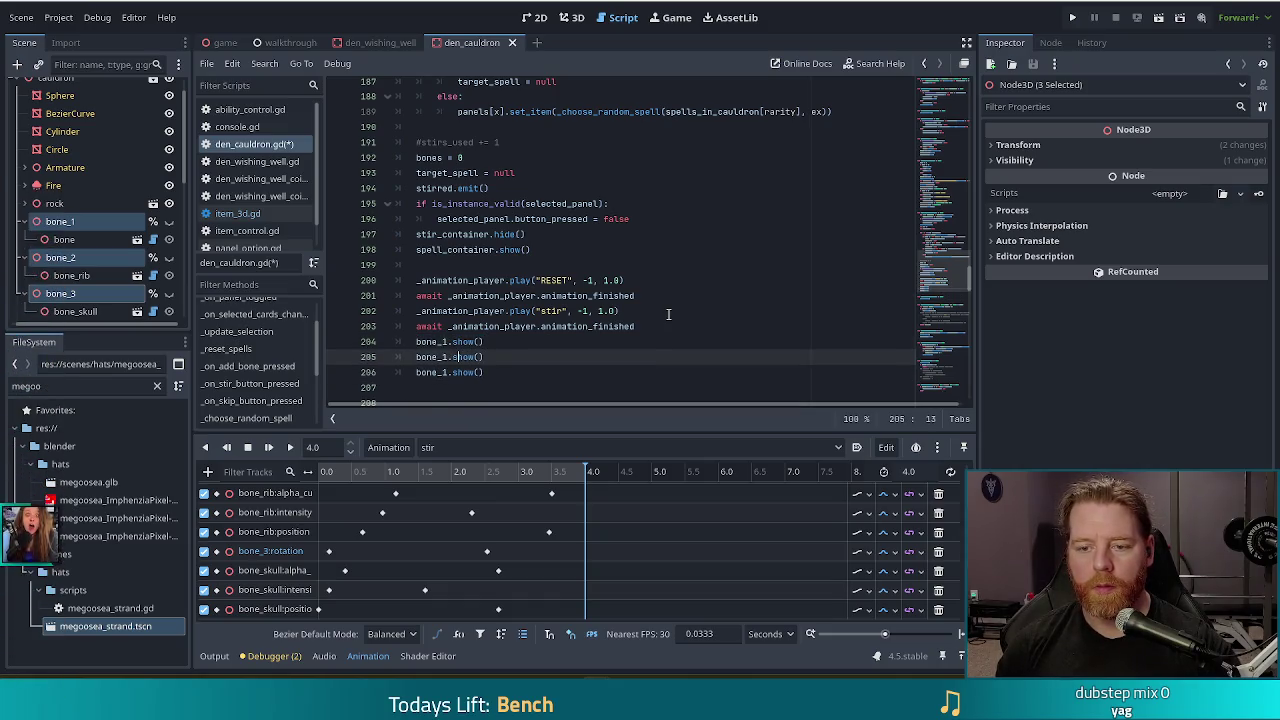
key("Down")
key("BackSpace")
type("3")
key("ctrl+s")
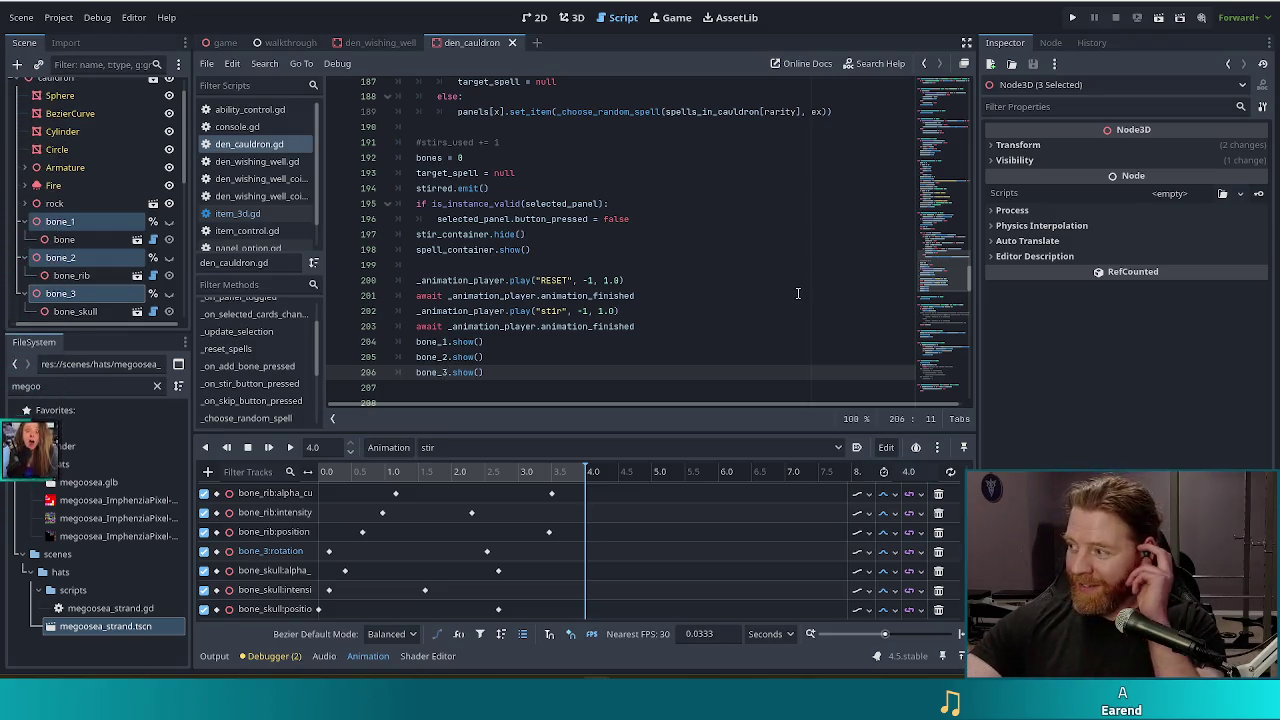
Step: Change bone_1.show() to bone_1.hide() on line 204 of the stir handler
left_click_drag(625, 280, 601, 296)
left_click(549, 344)
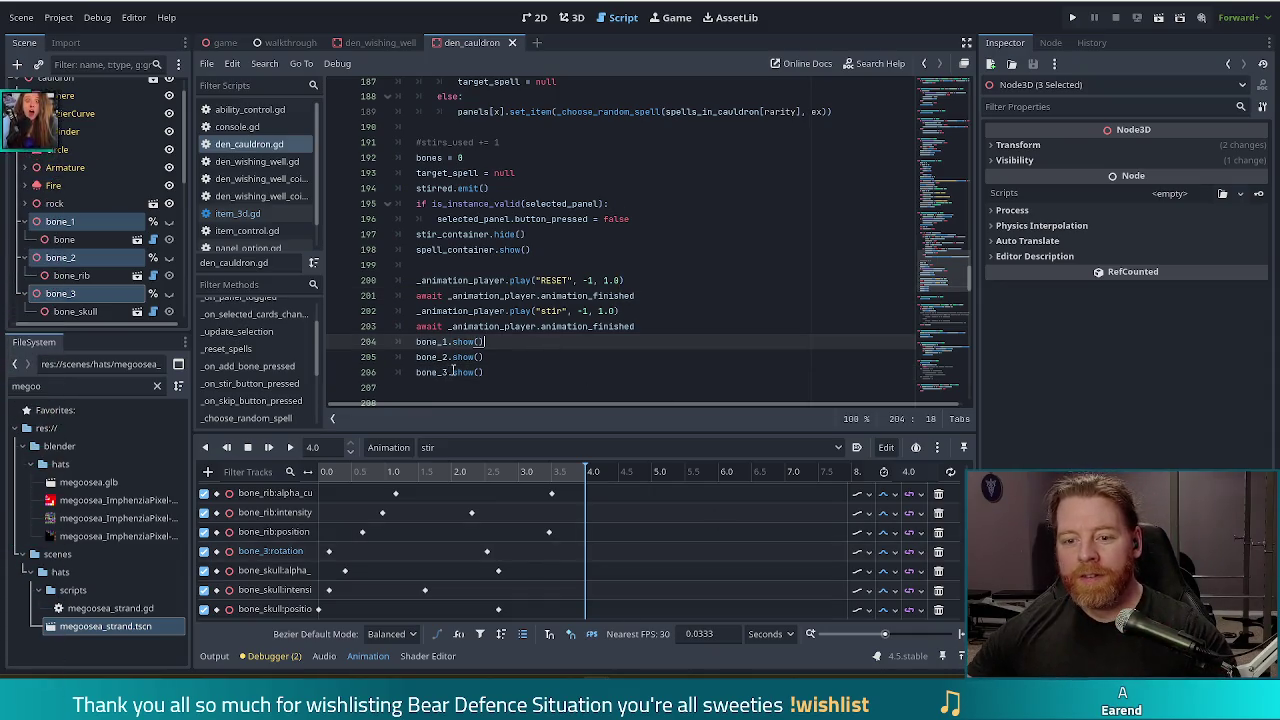
left_click(465, 342)
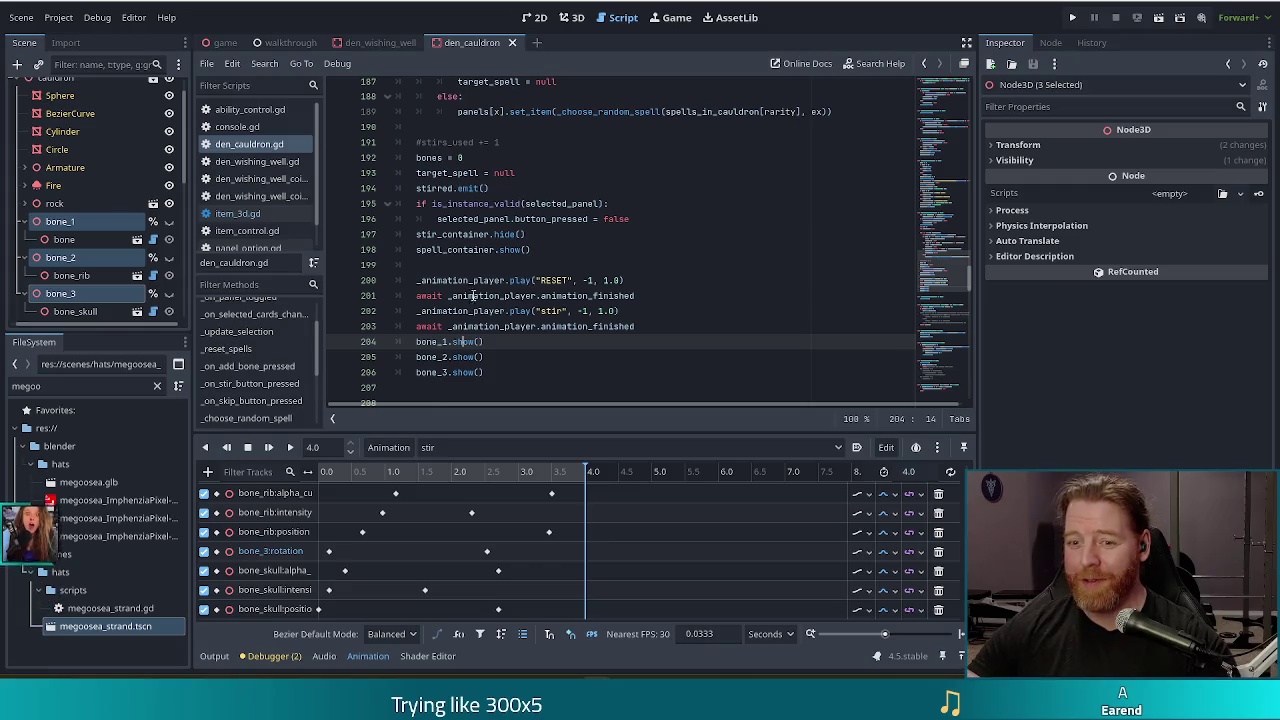
double_click(464, 341)
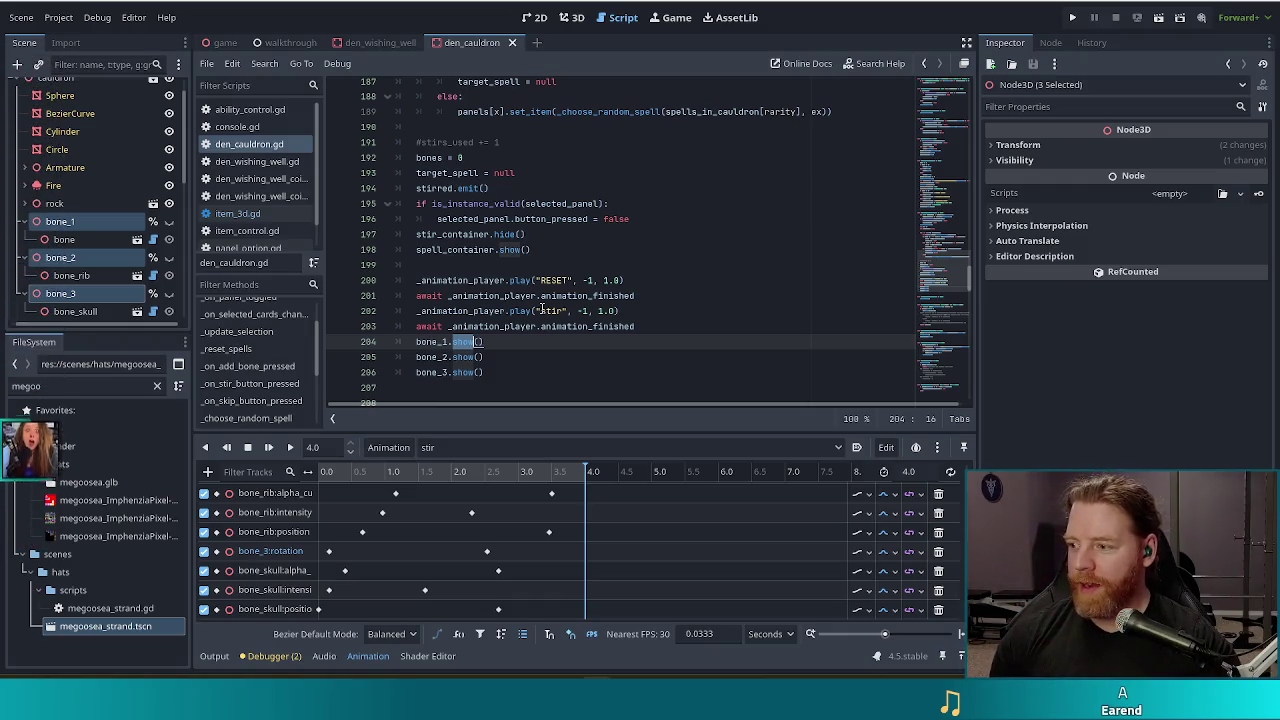
type("hide")
Step: Switch bone_2 and bone_3 to hide() as well and save den_cauldron.gd
key("Escape")
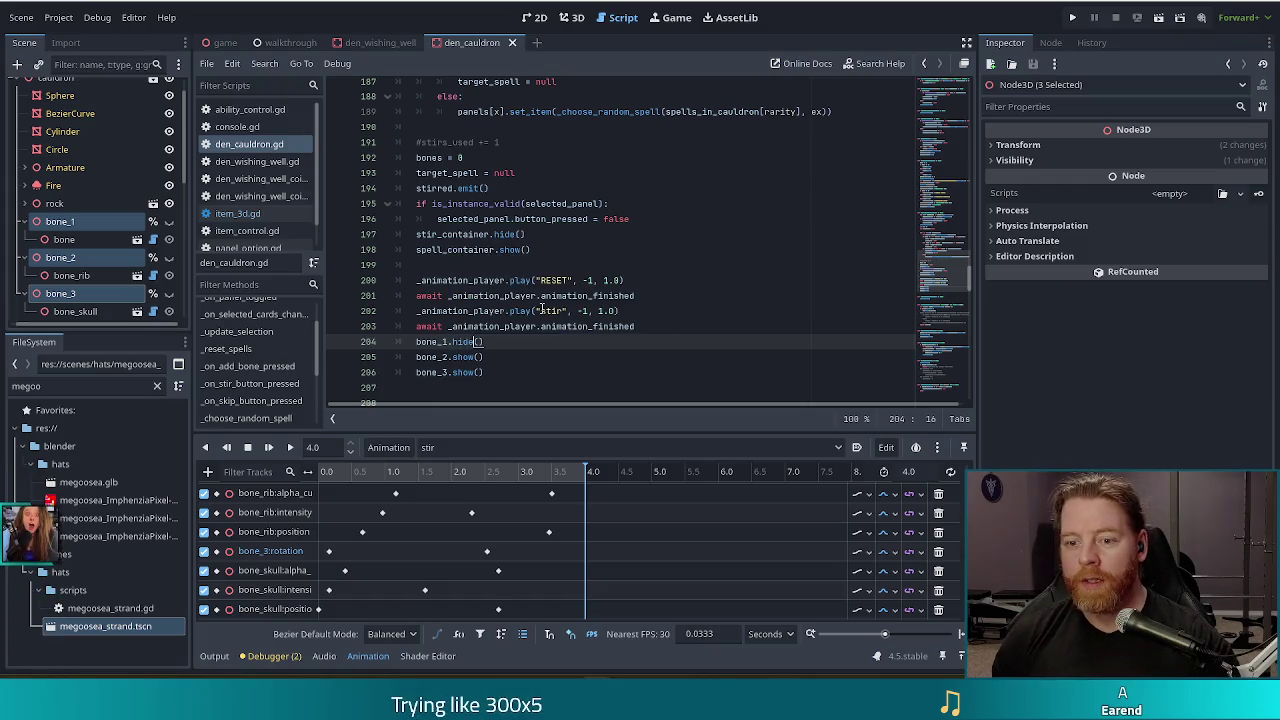
key("Down")
key("BackSpace")
key("BackSpace")
key("BackSpace")
type("hide")
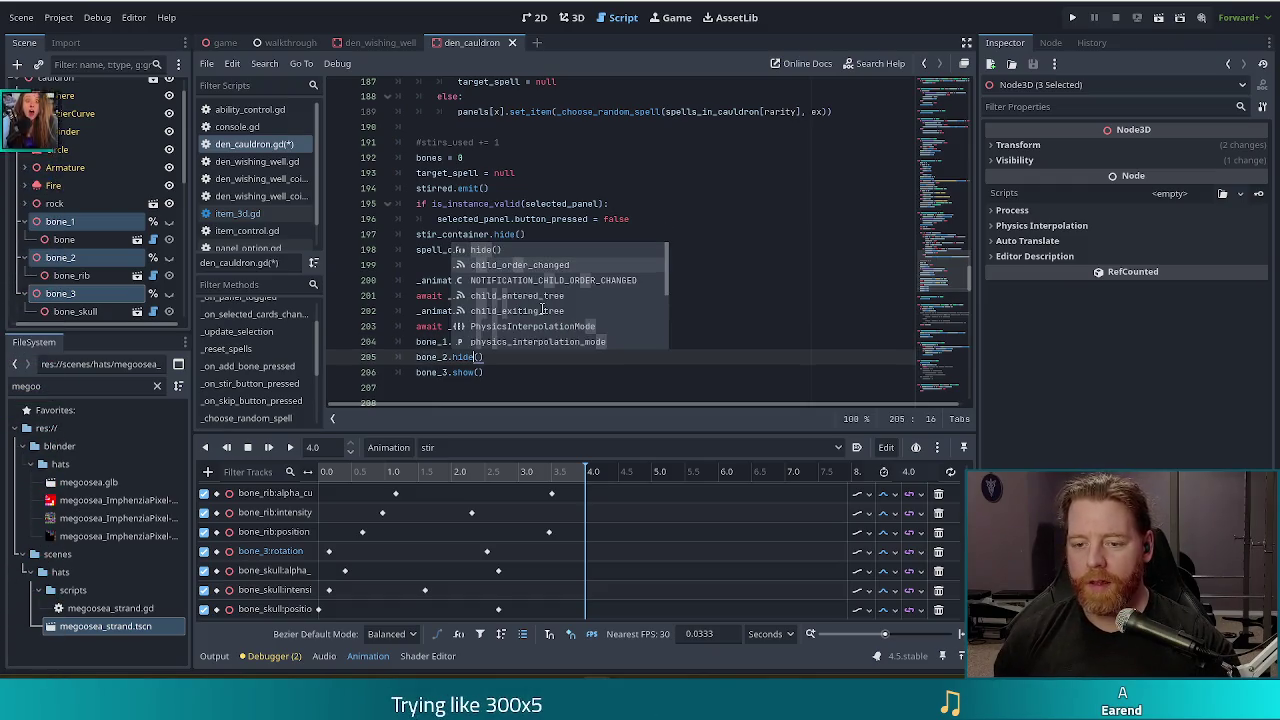
key("Escape")
key("Down")
key("BackSpace")
key("BackSpace")
key("BackSpace")
type("hide")
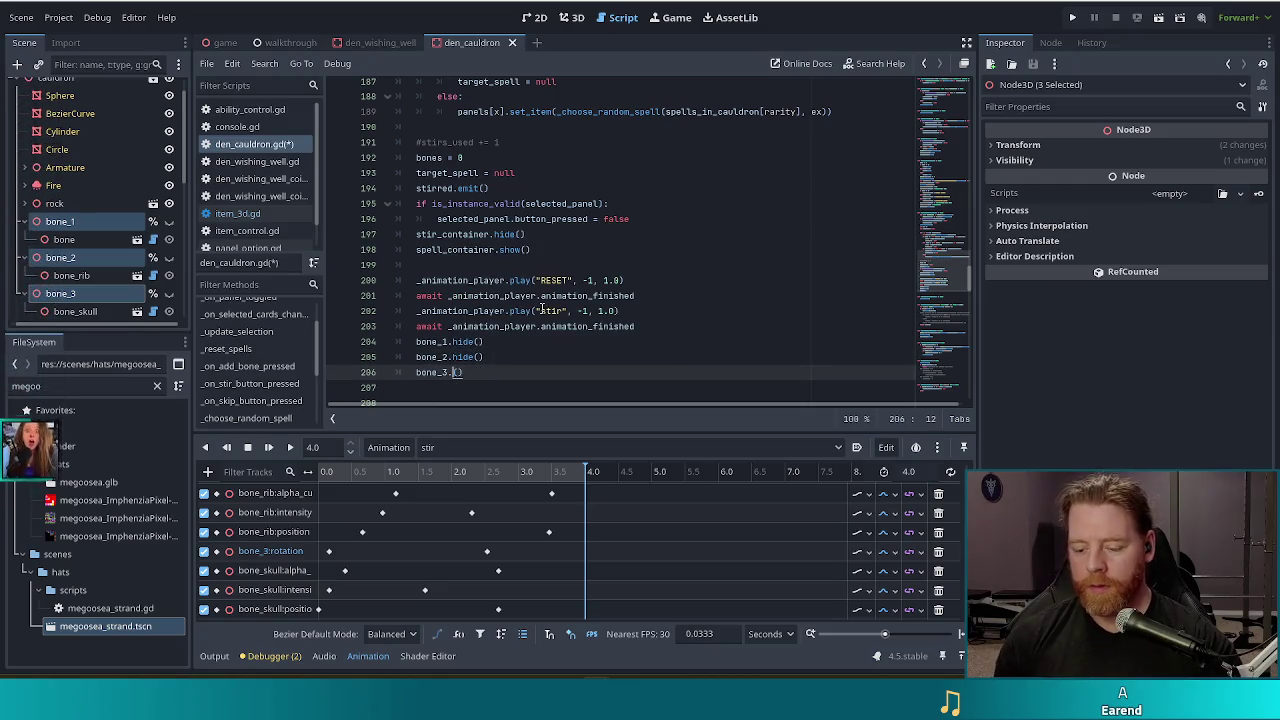
key("Escape")
key("ctrl+s")
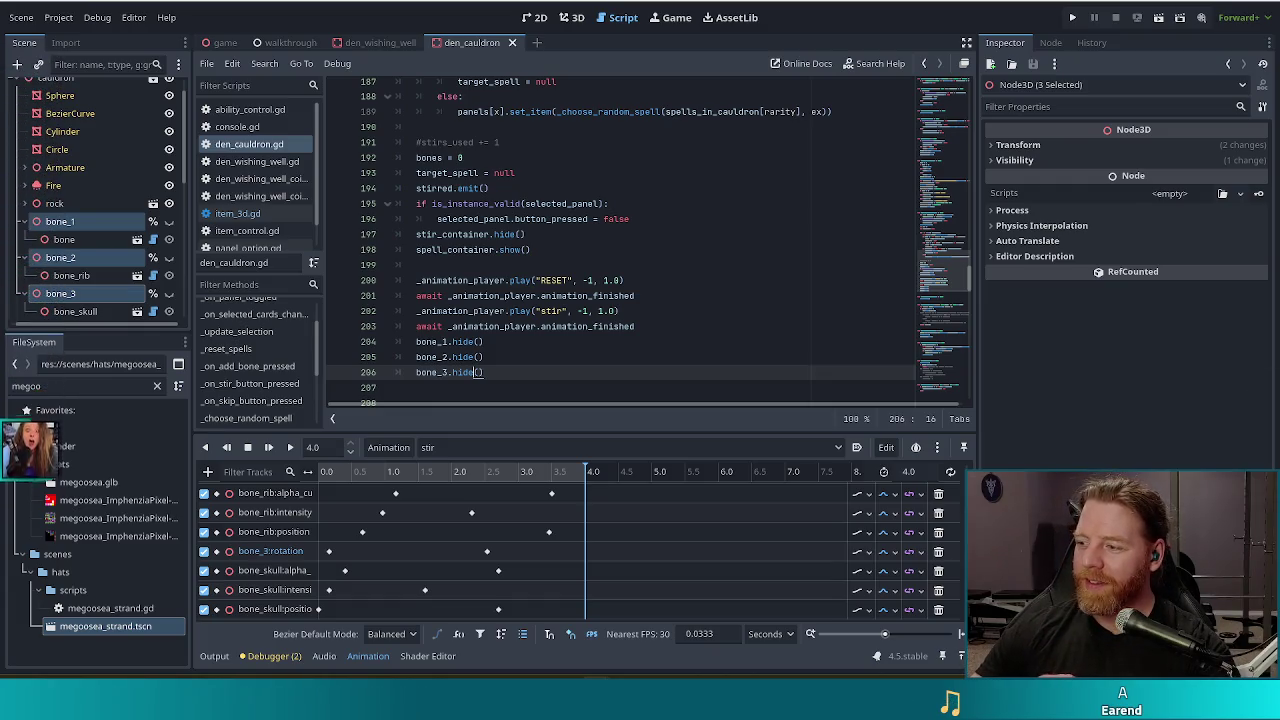
key("Up")
key("Up")
key("ctrl+Left")
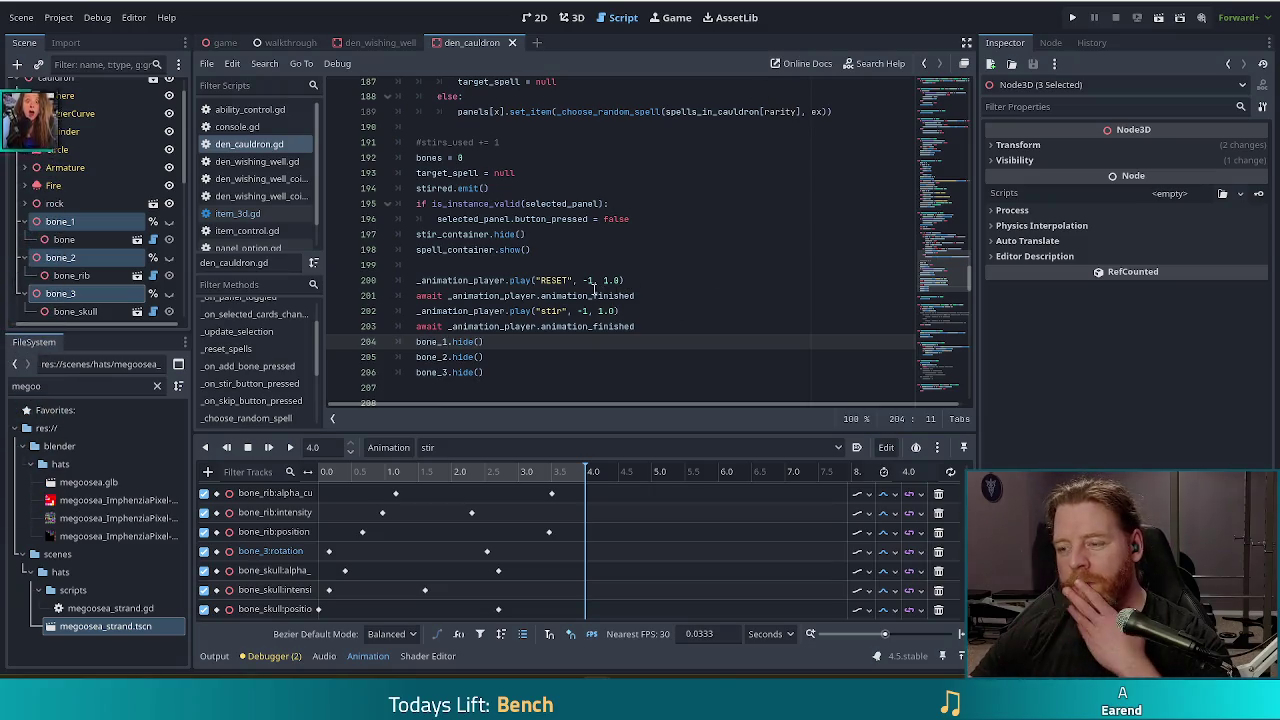
mouse_move(459, 334)
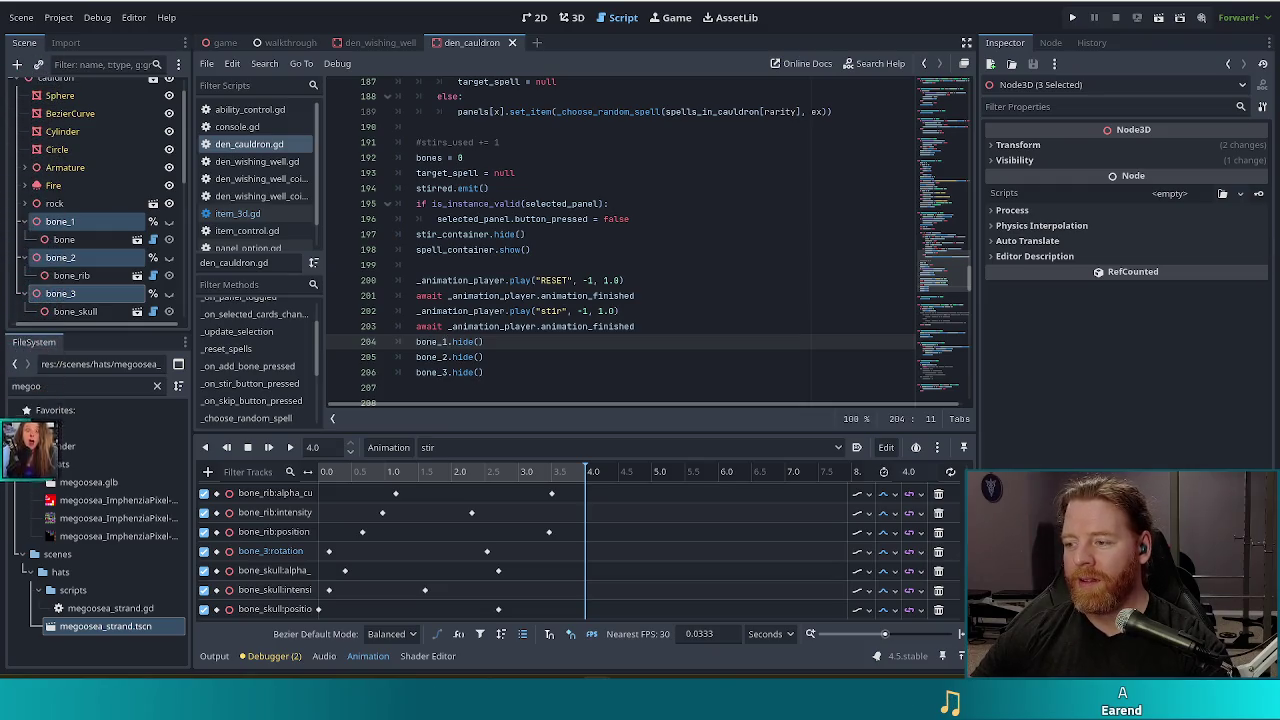
mouse_move(465, 196)
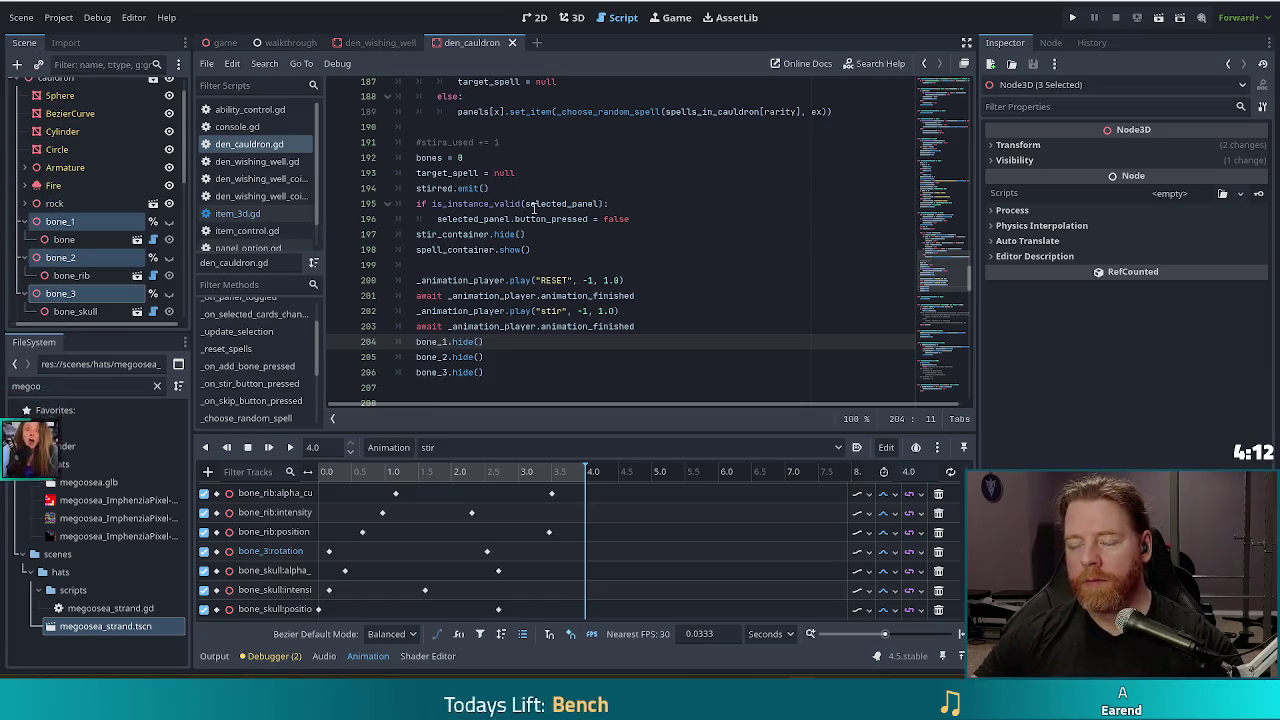
key("F5")
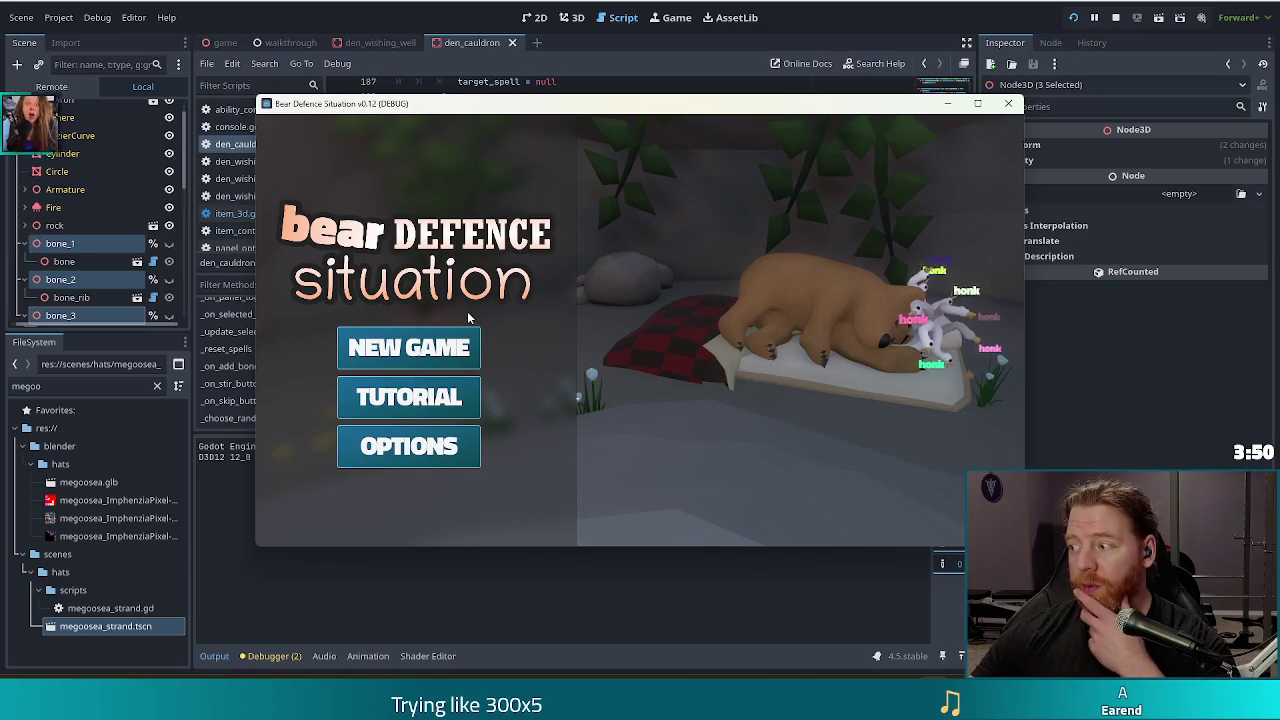
Step: Start a new game from the test run's title menu
left_click(436, 363)
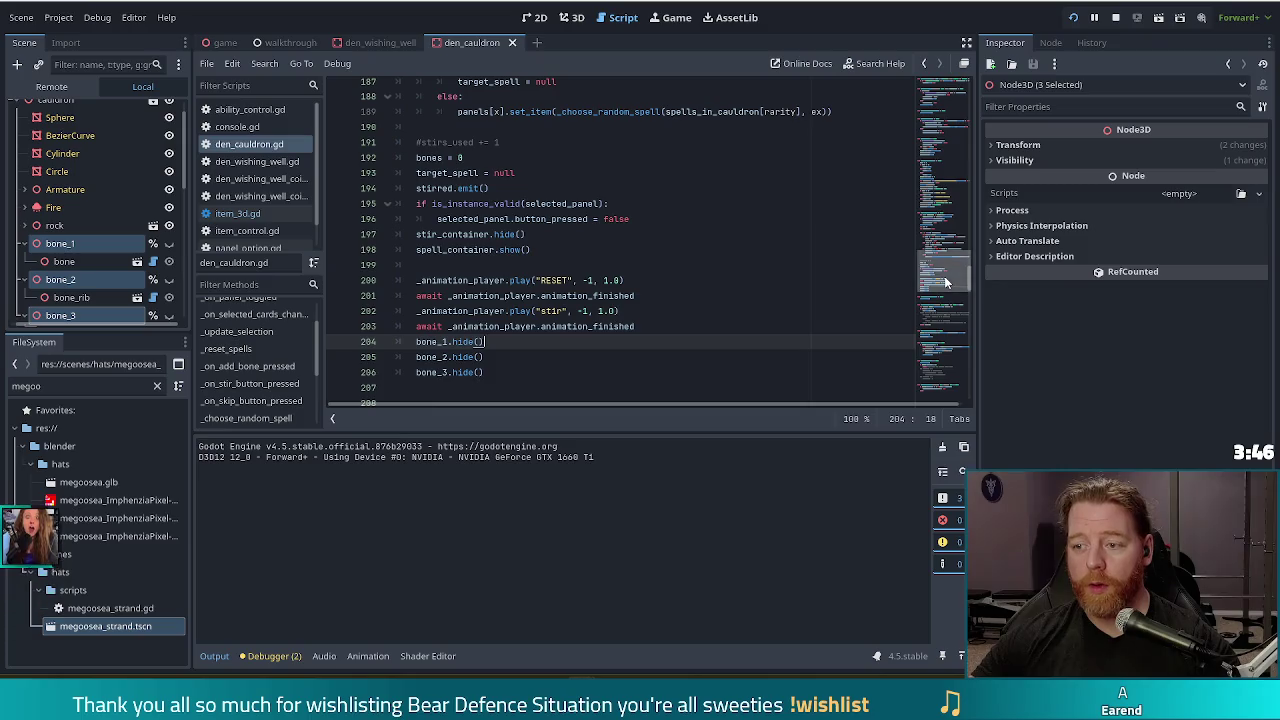
Step: Search the cauldron script for bone_1.sho to reach bone_1.show() on line 144
left_click(519, 204)
key("ctrl+f")
type("show")
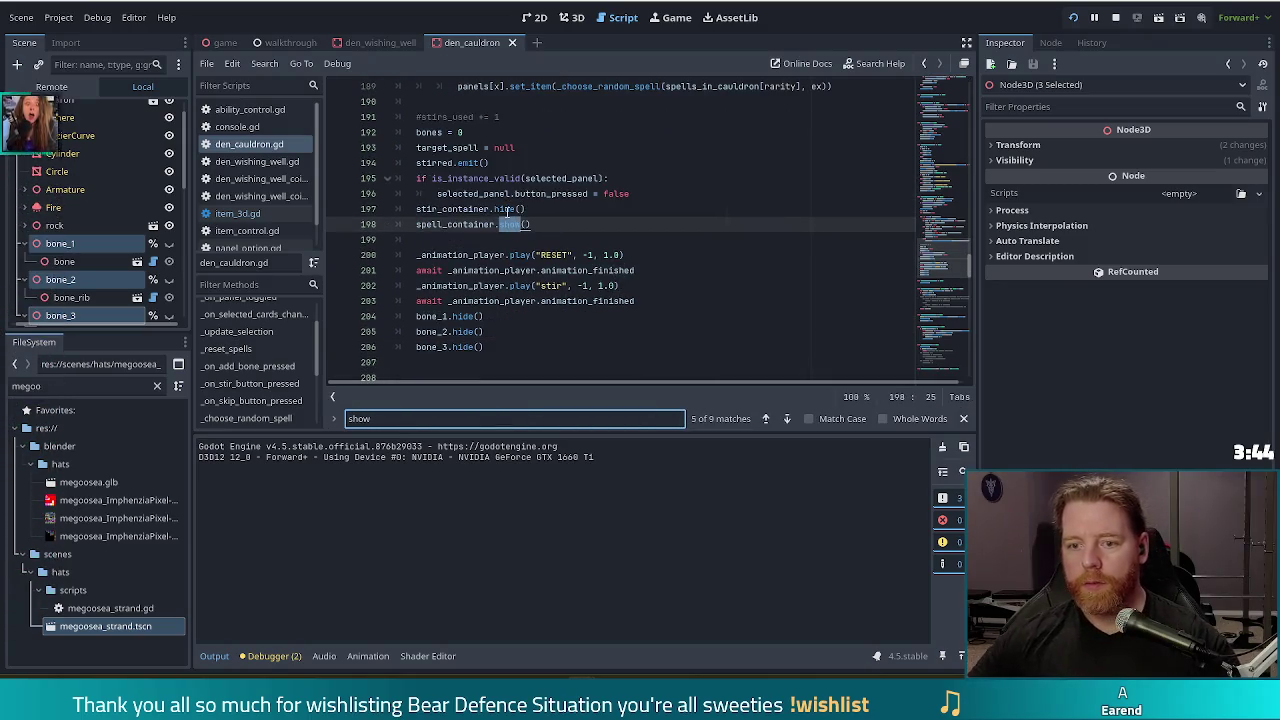
left_click(495, 318)
key("ctrl+f")
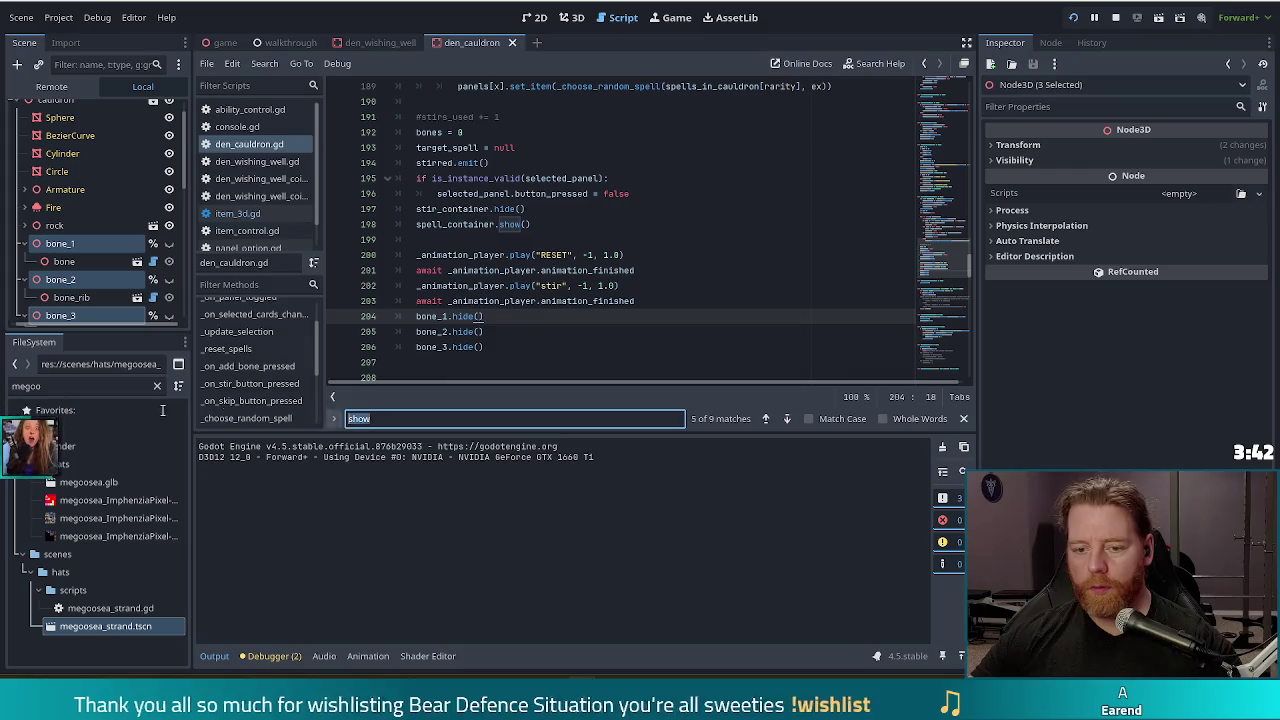
type("bone_")
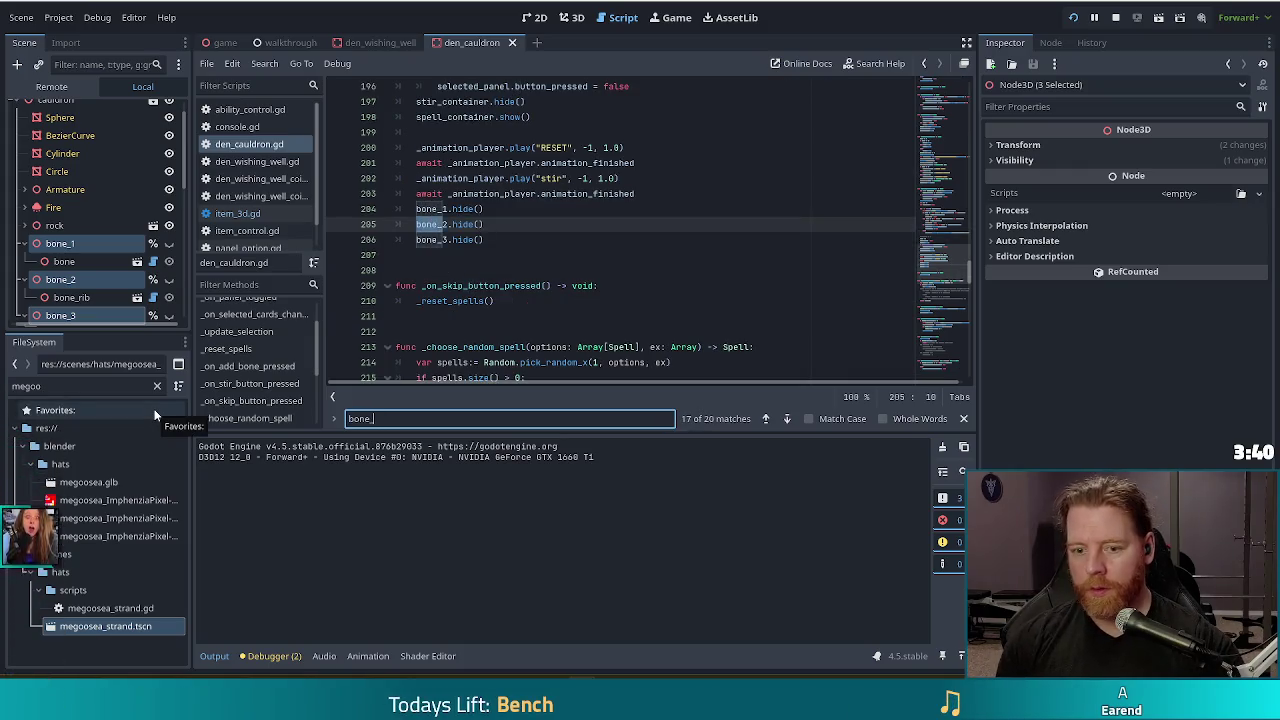
type("1.sho")
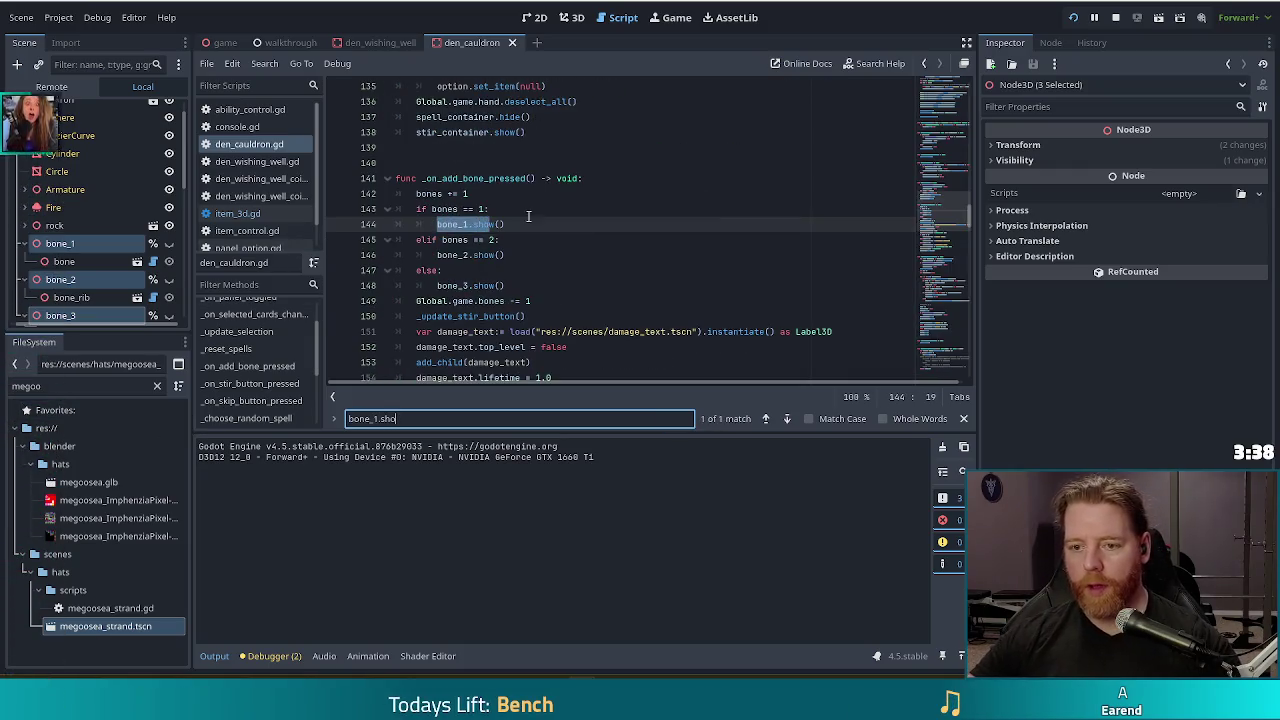
left_click(562, 220)
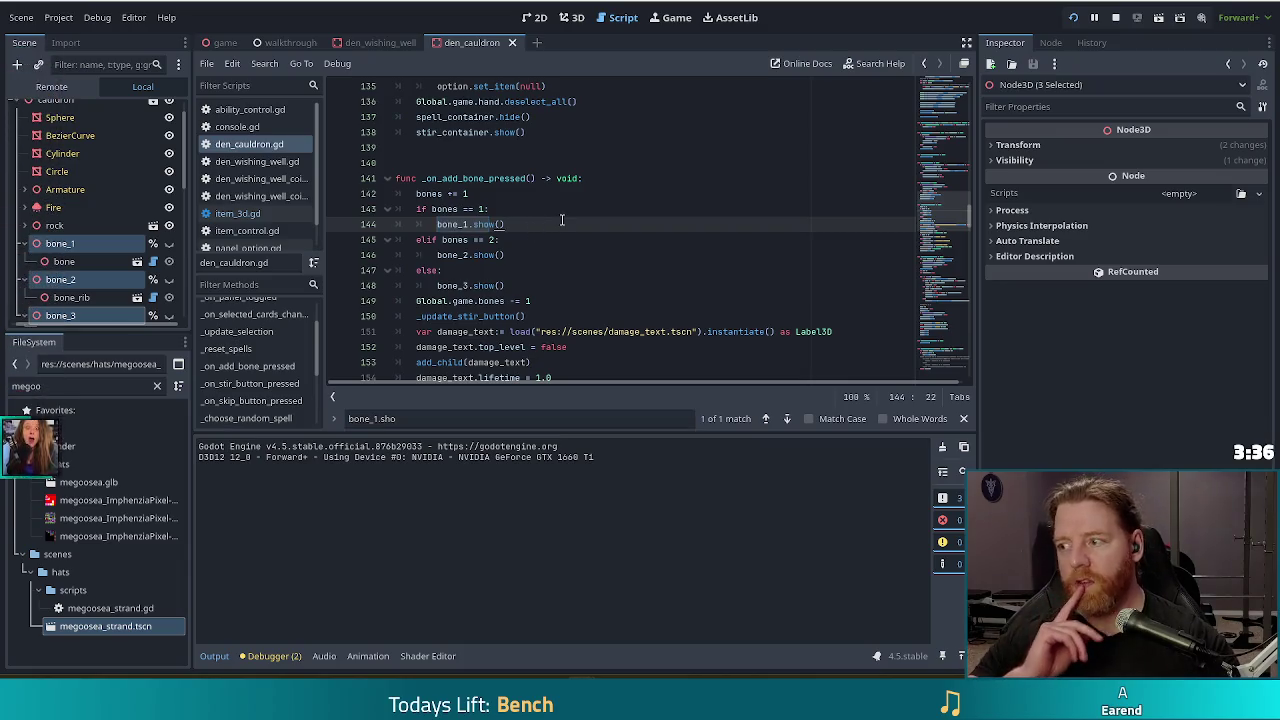
Step: Add a new line reading bone_1.alpha_cutoff =, confirming the property name in item_3d.gd
key("Return")
type("bone")
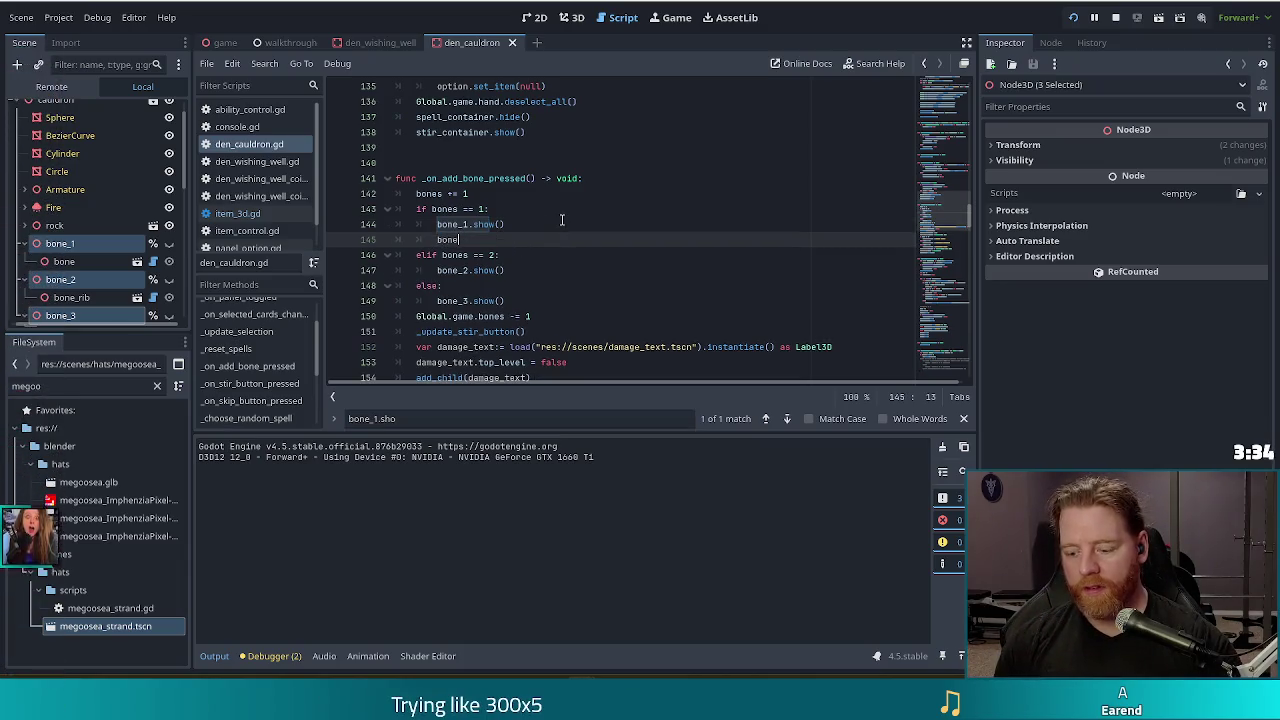
type("_1")
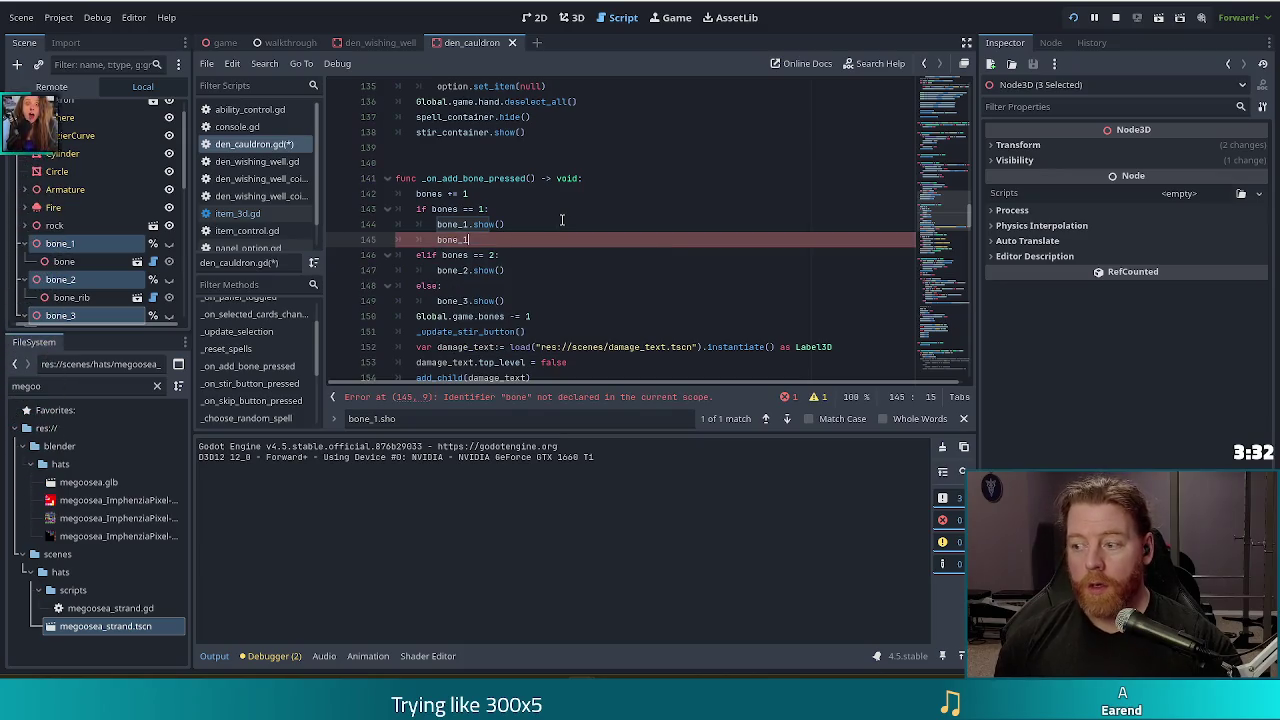
type(".")
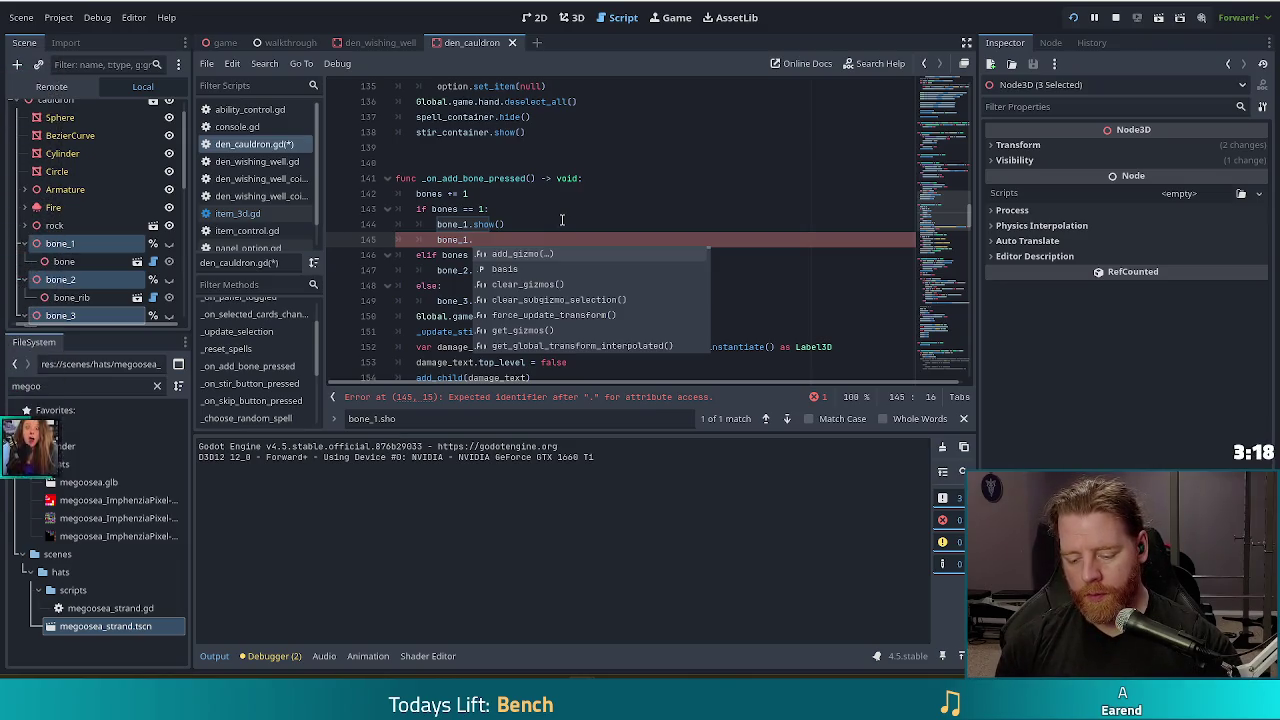
type("of")
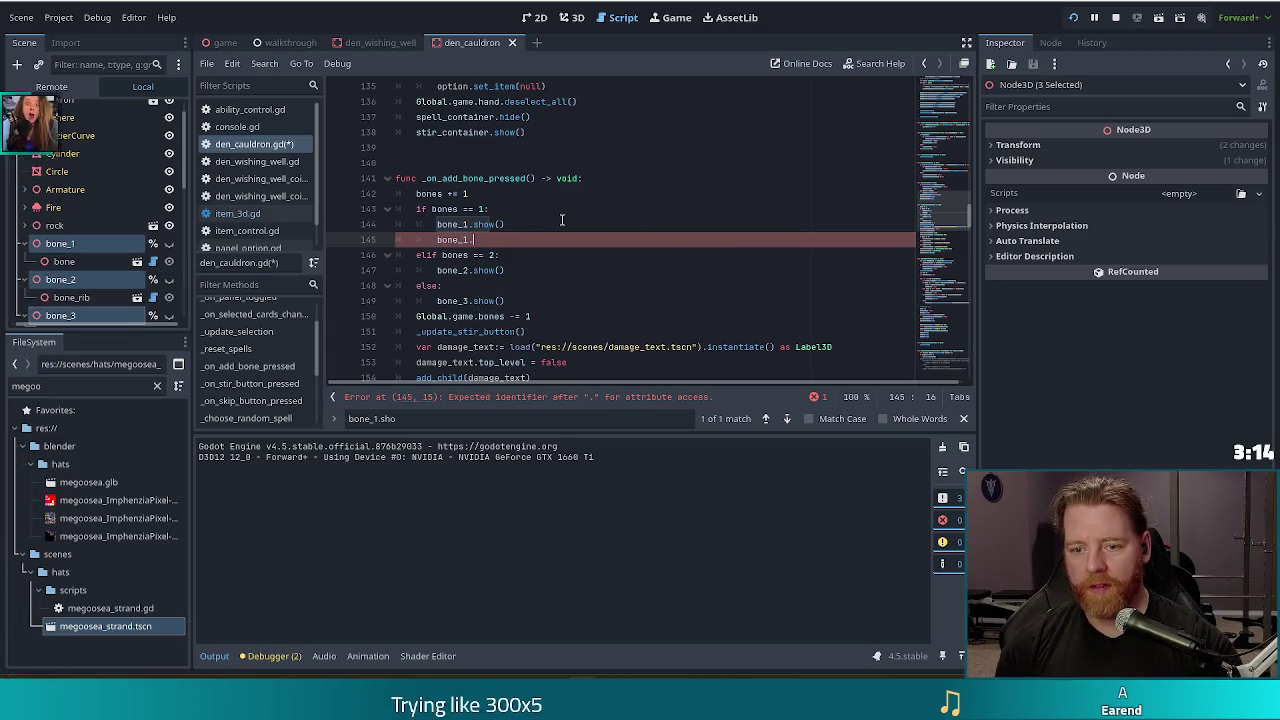
left_click(237, 213)
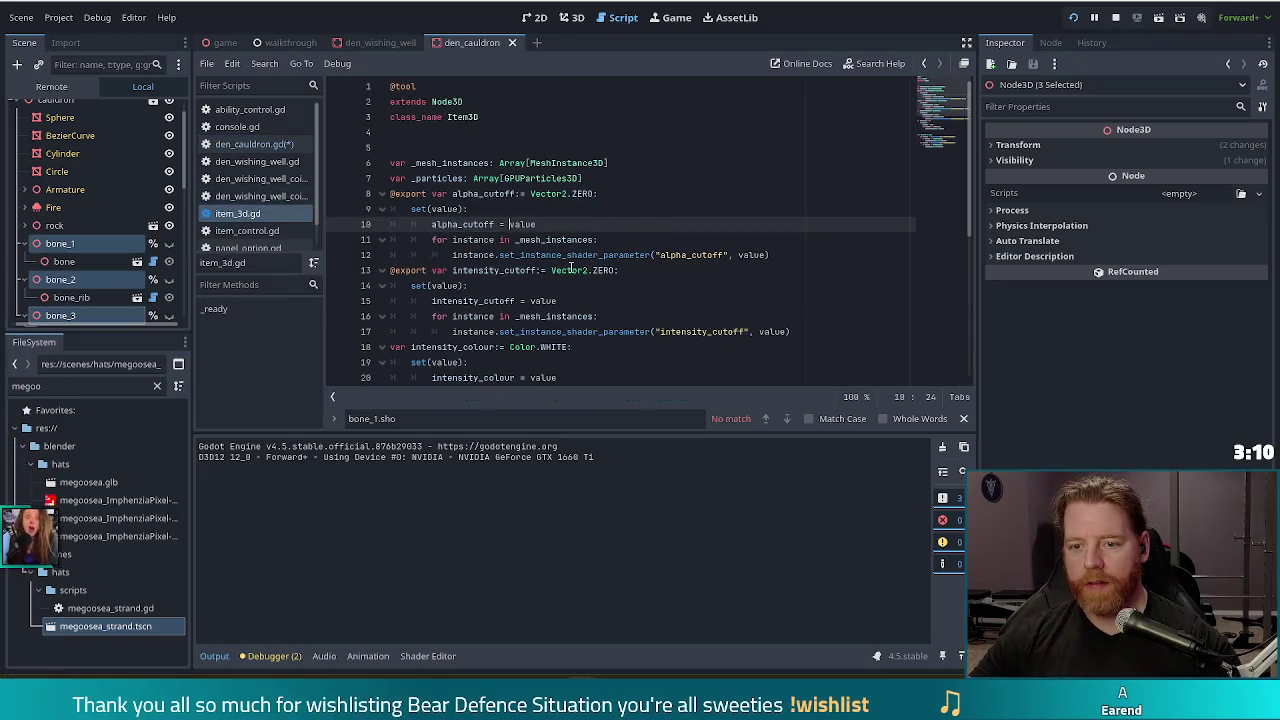
key("alt+Left")
type("al")
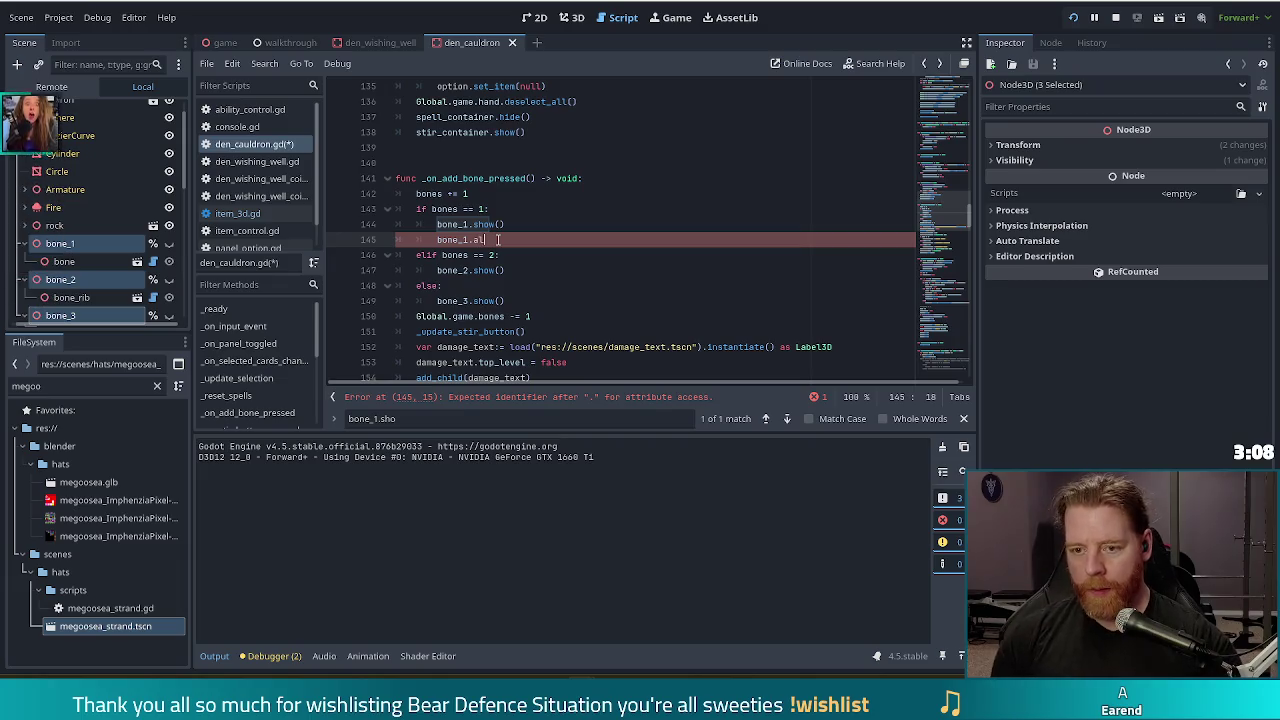
type("pha_cutoff")
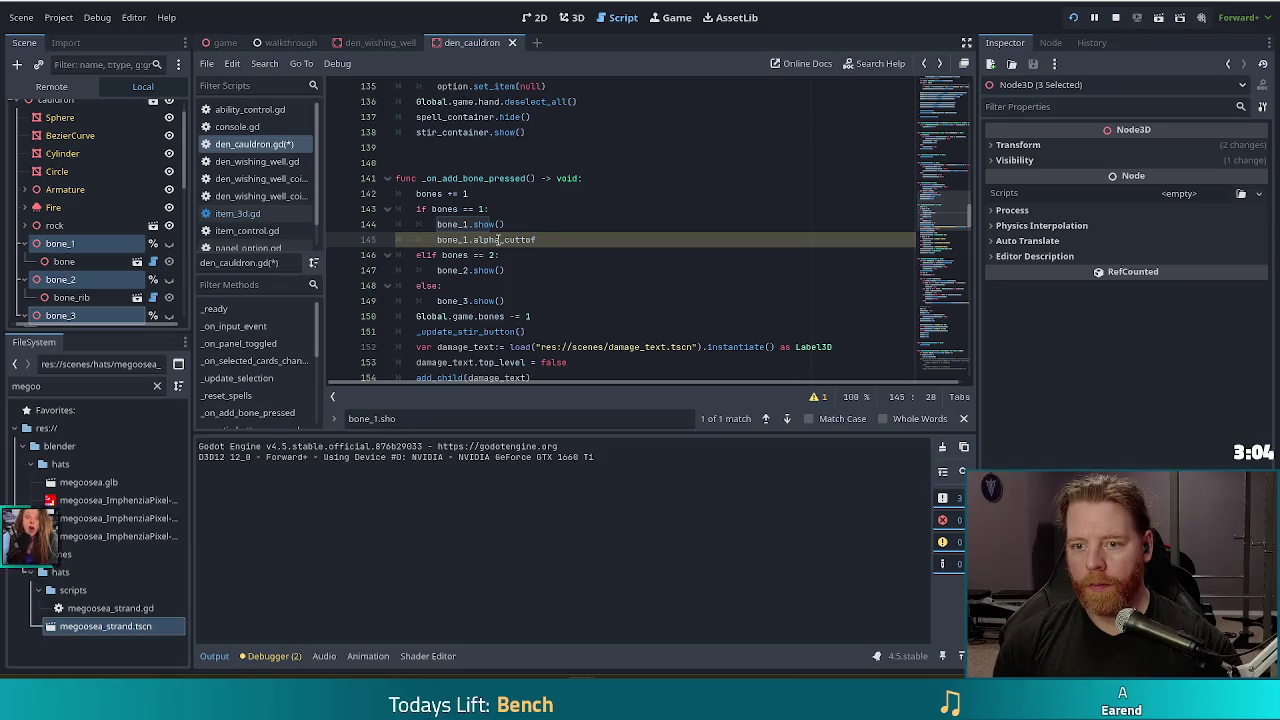
key("BackSpace")
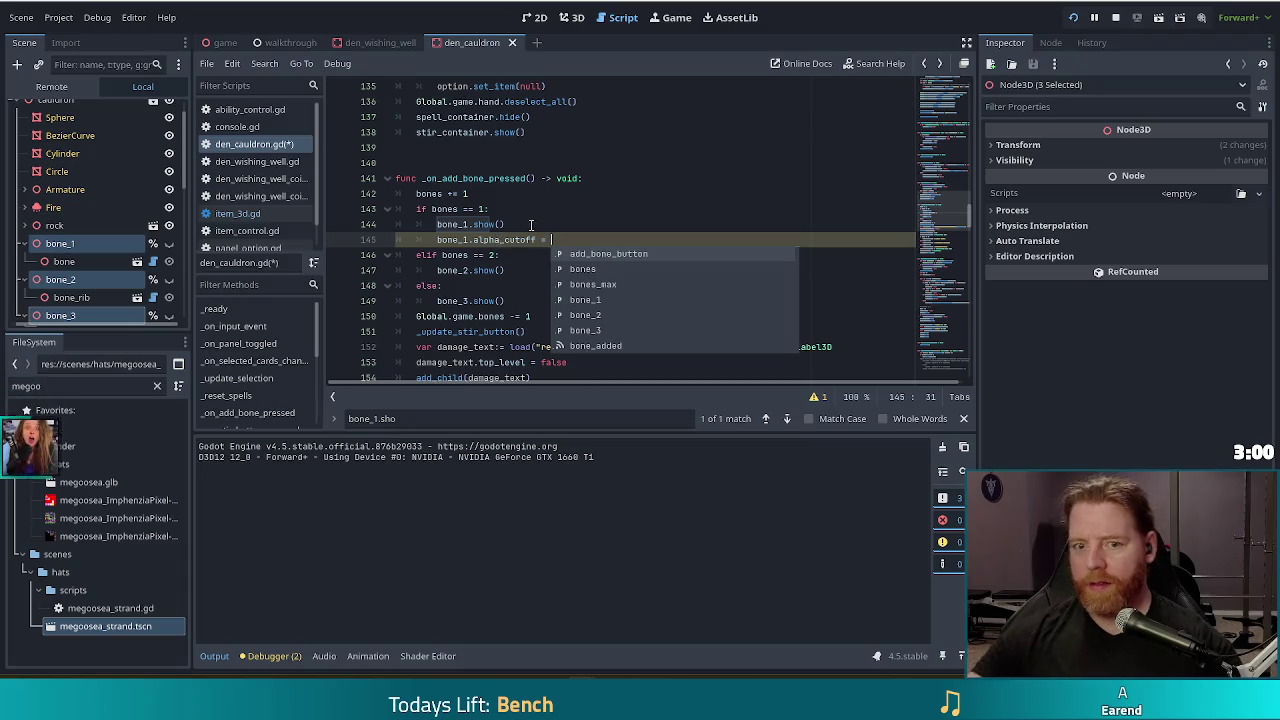
left_click(505, 240, "ctrl")
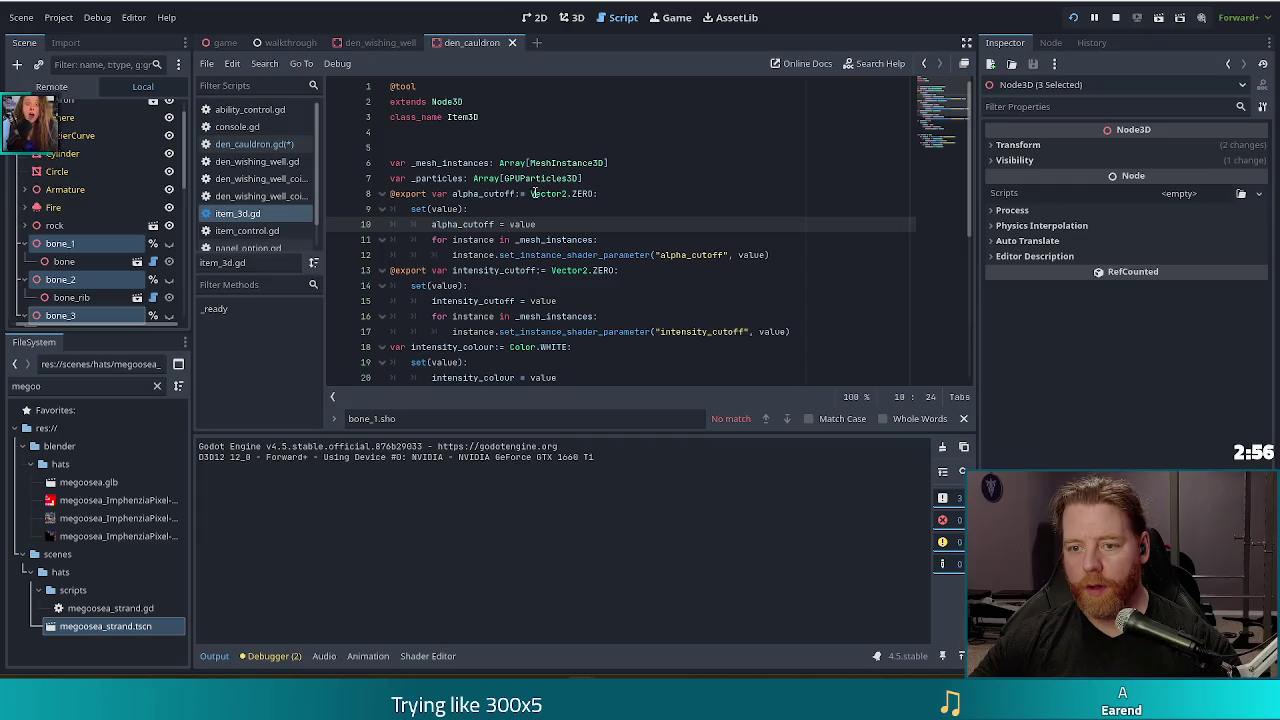
Step: Copy Vector2.ZERO from line 8 and paste it as bone_1.alpha_cutoff's value on line 145
mouse_move(531, 193)
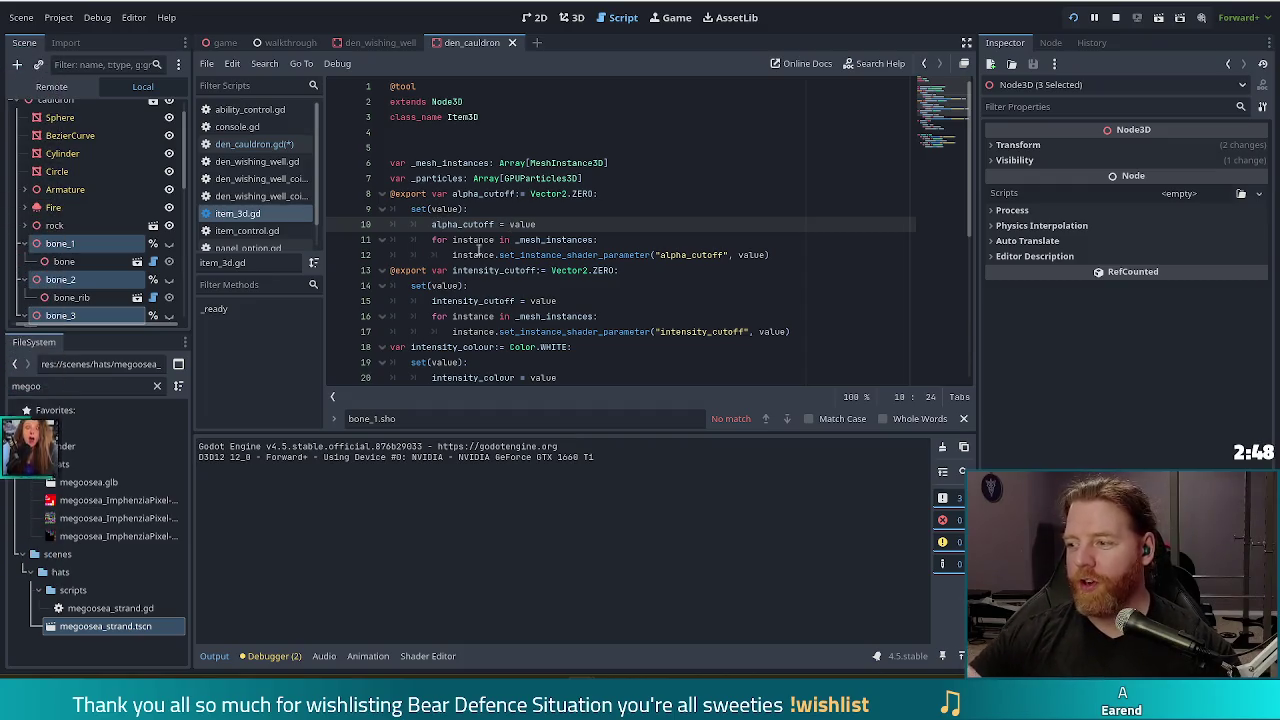
left_click_drag(531, 193, 596, 194)
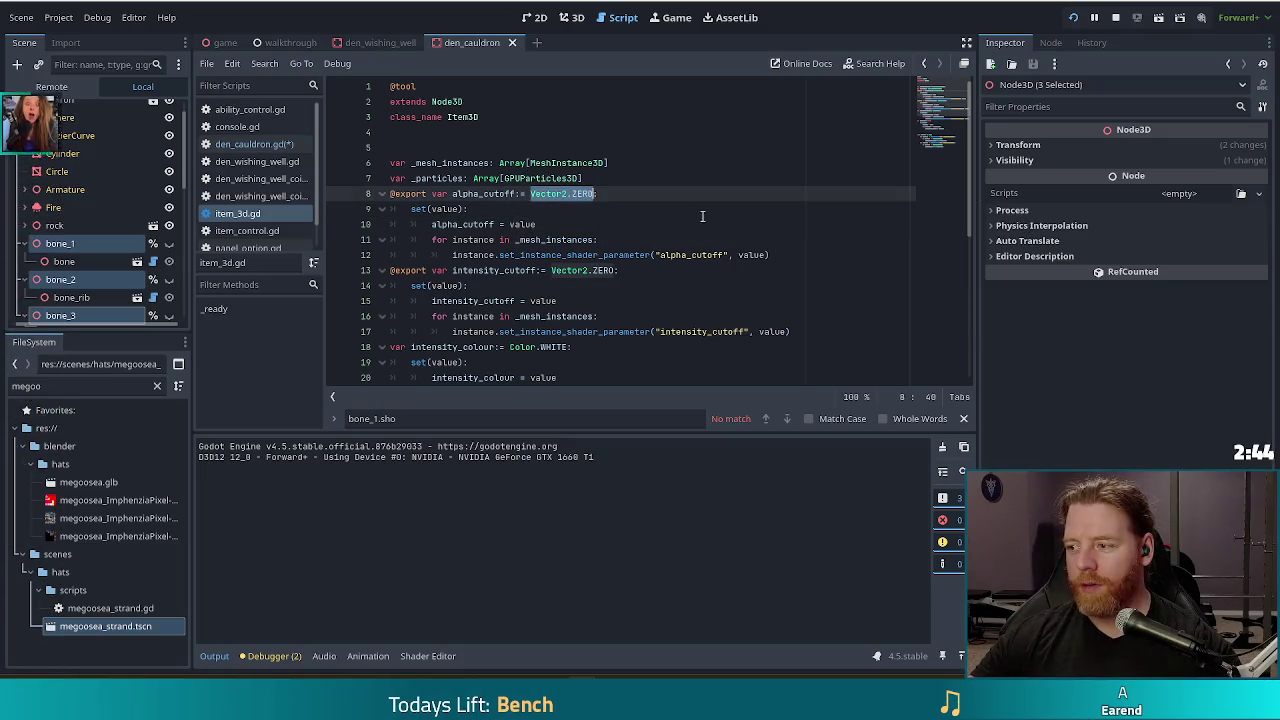
key("ctrl+c")
key("alt+Left")
key("ctrl+v")
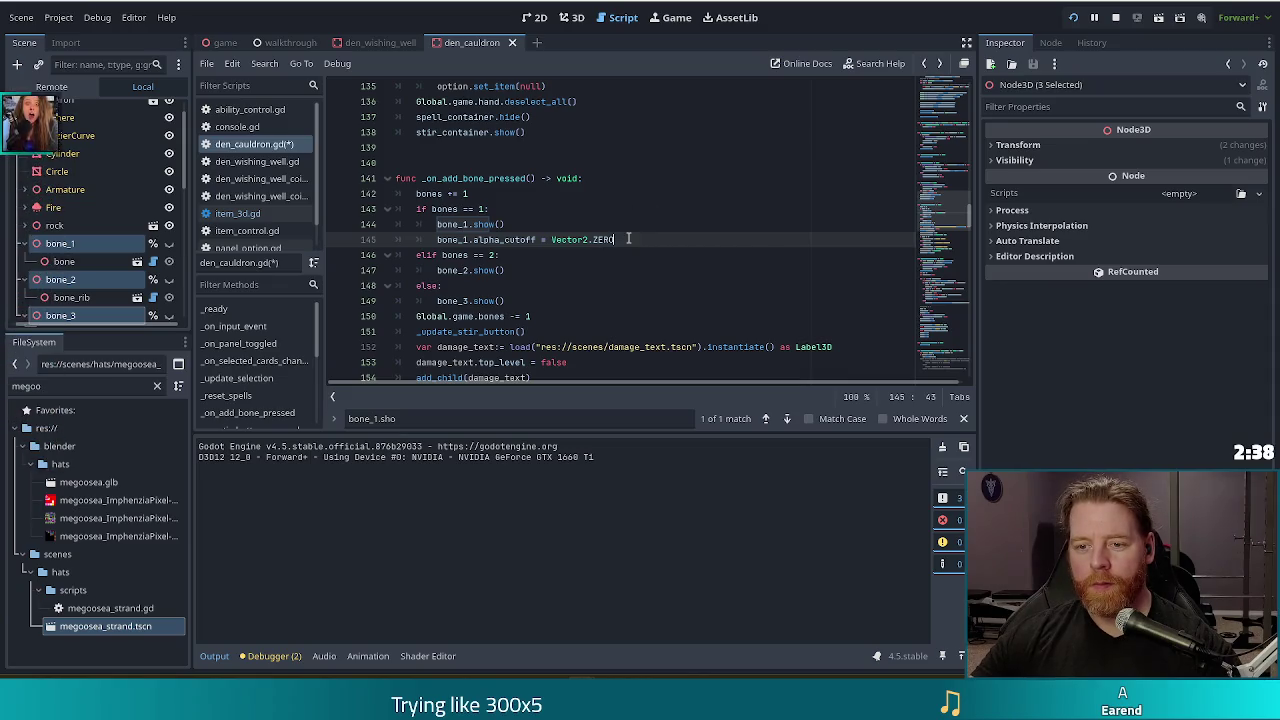
Step: Duplicate the alpha_cutoff line as bone_1.intensity_cutoff = Vector2.ZERO and select both cutoff lines
triple_click(628, 239)
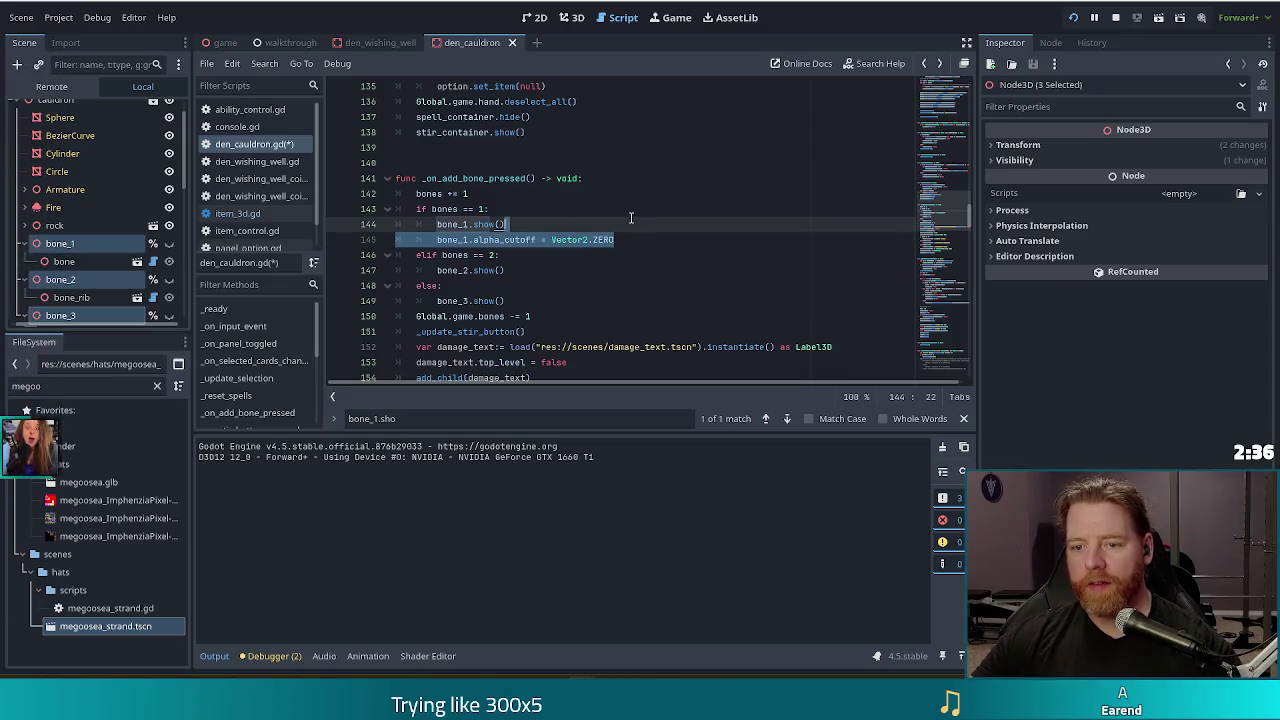
key("ctrl+shift+d")
left_click(505, 255)
key("BackSpace")
key("BackSpace")
key("BackSpace")
type("intensi_cutoff = Vector2.ZERO")
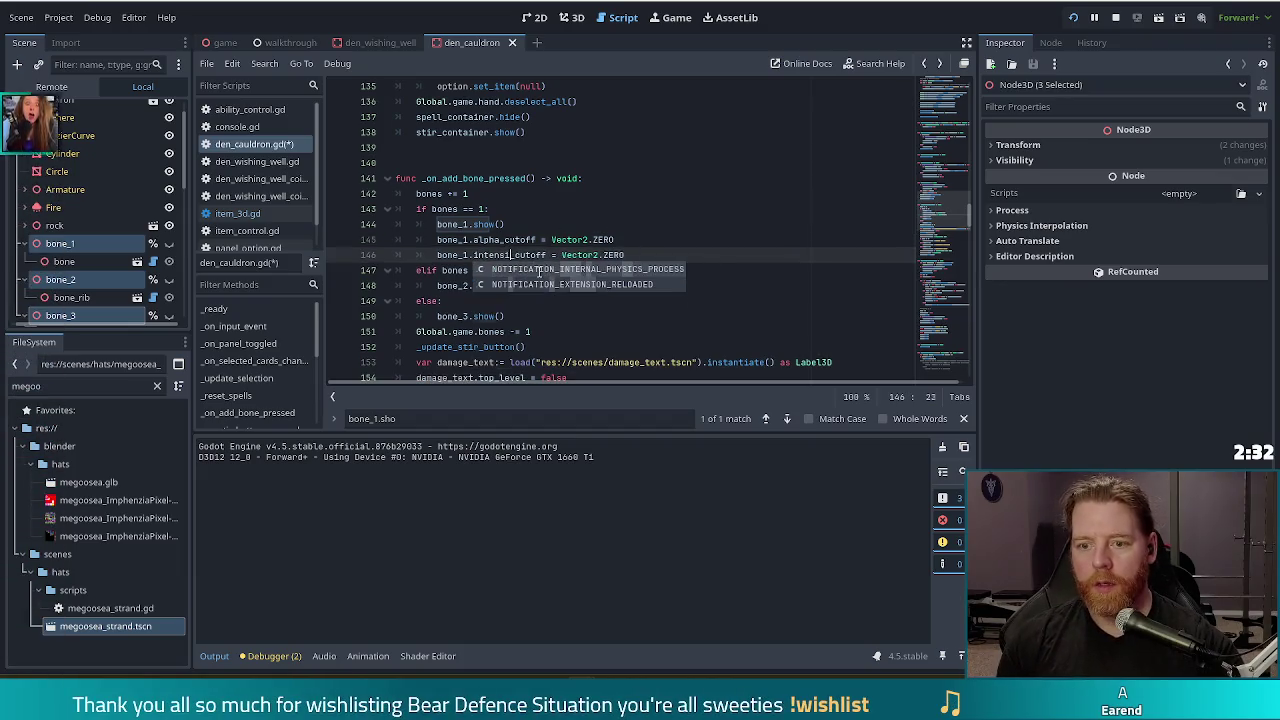
type("ty")
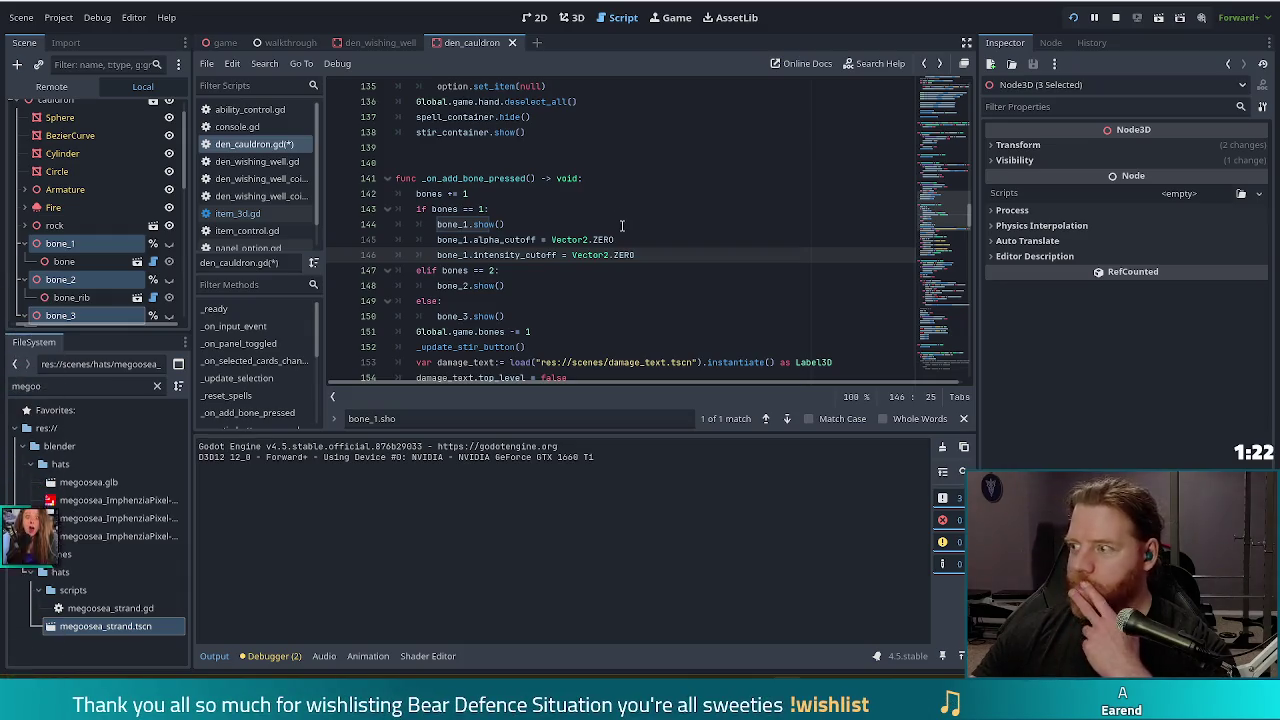
left_click(642, 254)
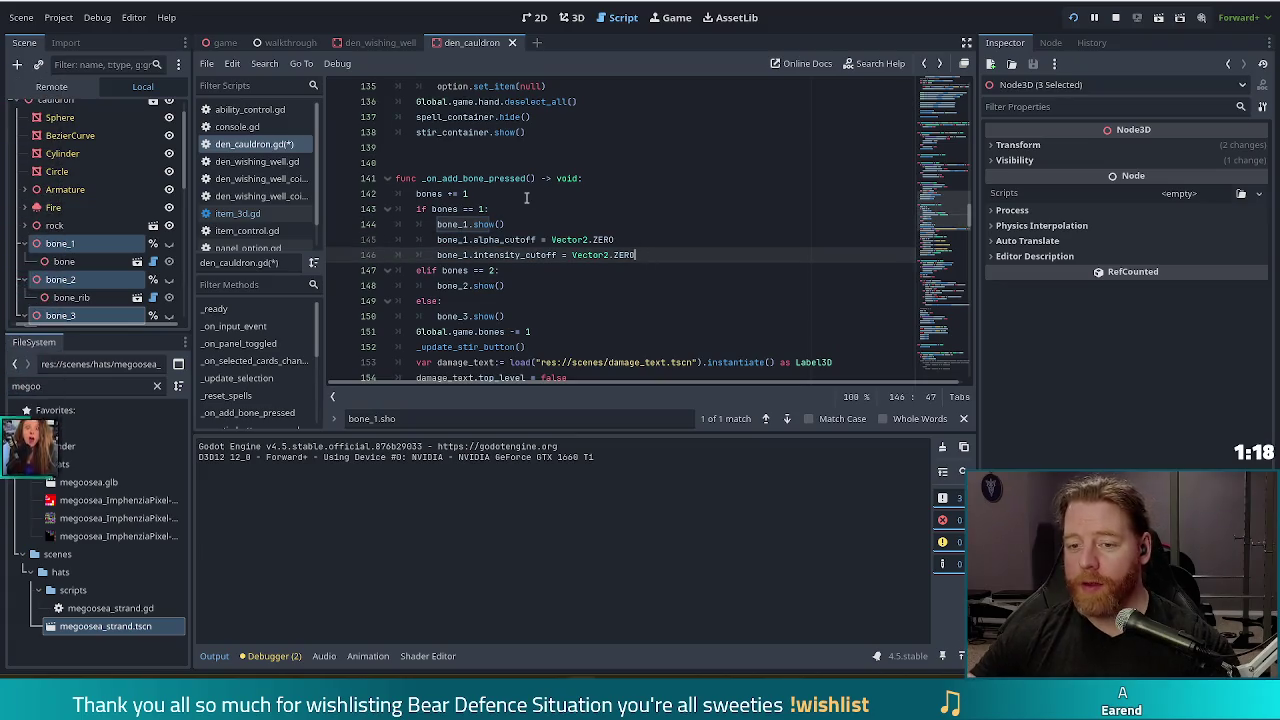
key("shift+Up")
key("shift+Up")
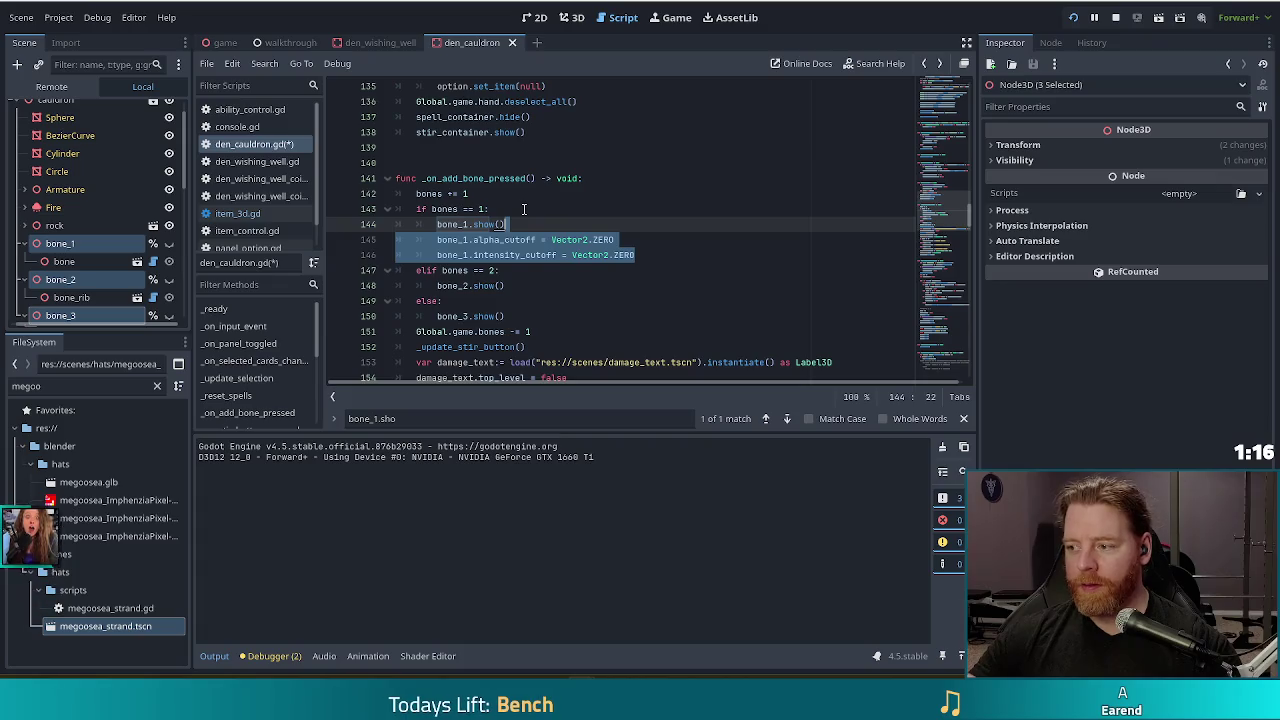
Step: Paste the two cutoff lines under bone_2.show() and bone_3.show()
left_click(520, 287)
key("ctrl+v")
left_click(517, 347)
key("ctrl+v")
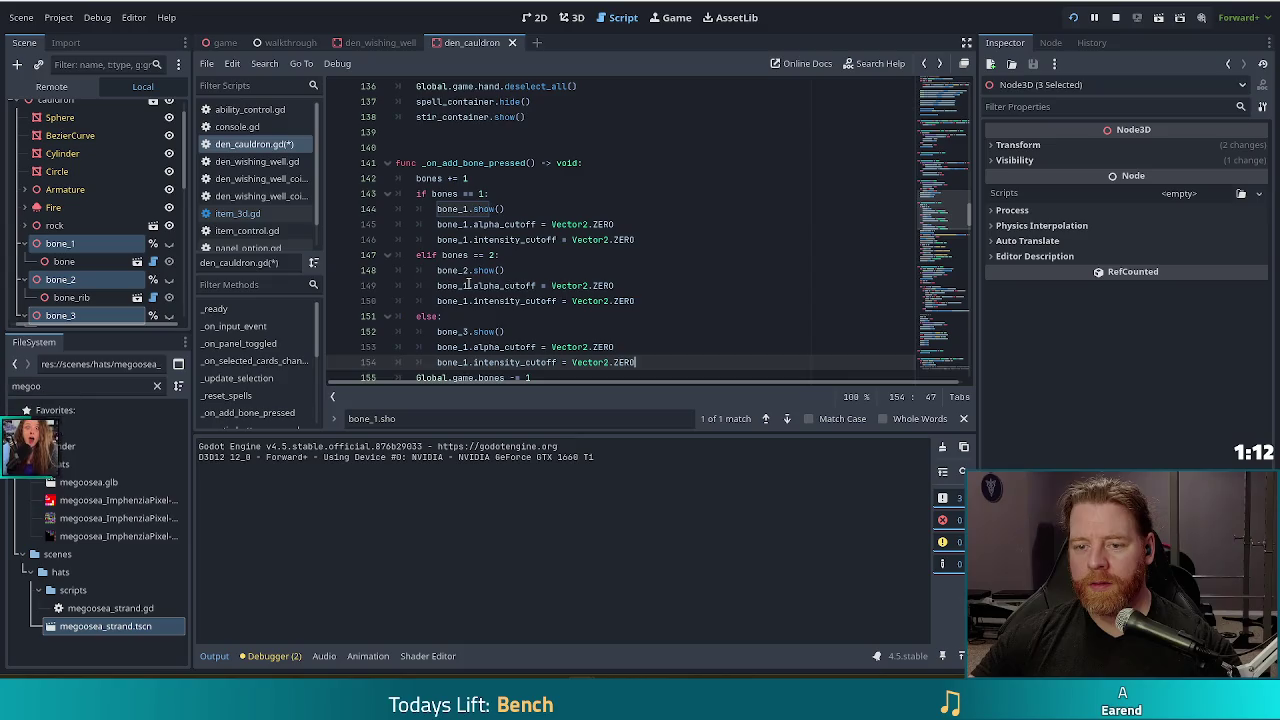
Step: Renumber the pasted lines to bone_2 and bone_3, then launch the game with F5
left_click(475, 285)
type("2")
key("BackSpace")
key("BackSpace")
type("2")
key("Down")
key("BackSpace")
type("2")
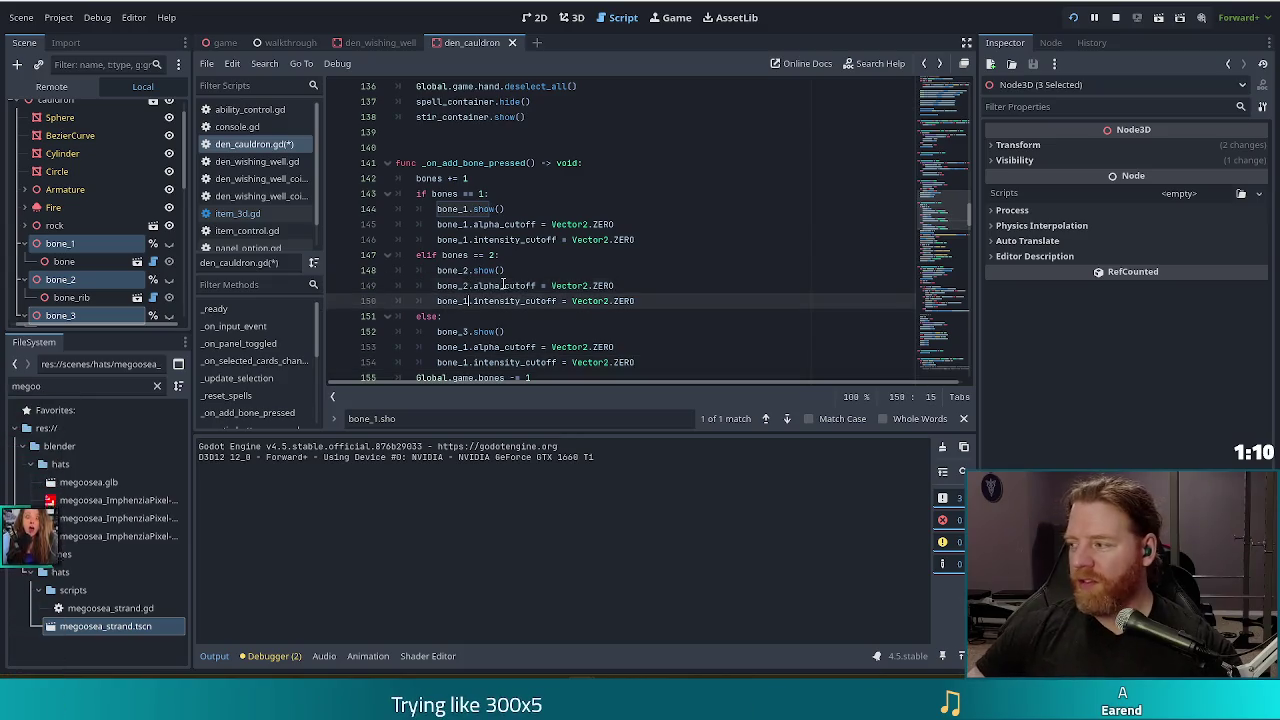
scroll(503, 285, "down", 2)
left_click(468, 255)
key("Down")
key("BackSpace")
type("3")
key("Escape")
key("F5")
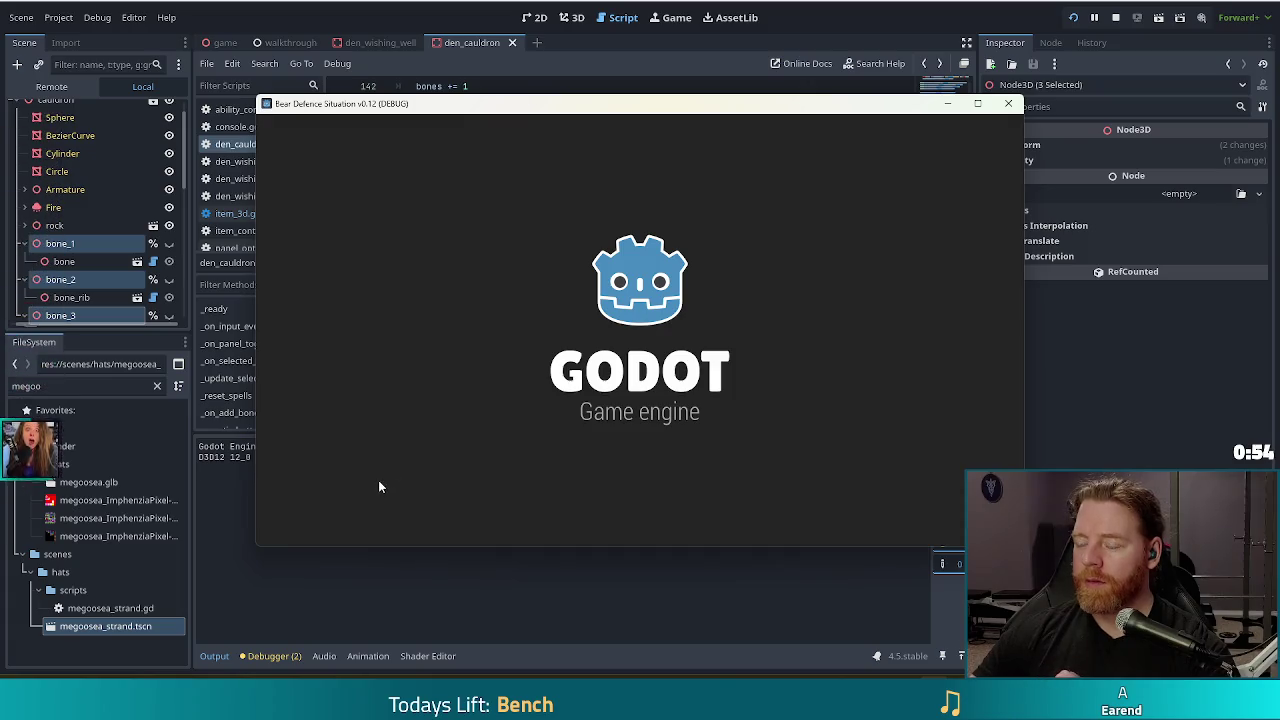
Step: Start a new game, run test_kit in the console, and add a bone to the cauldron
left_click(408, 347)
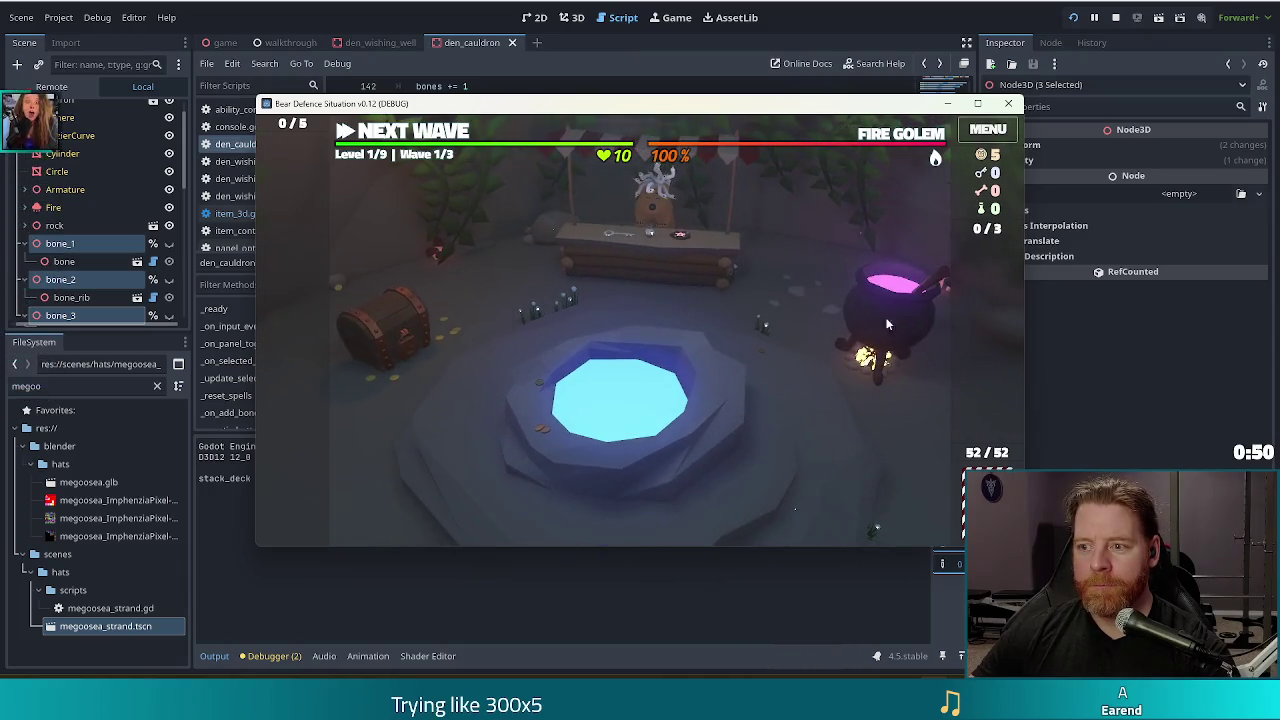
left_click(877, 345)
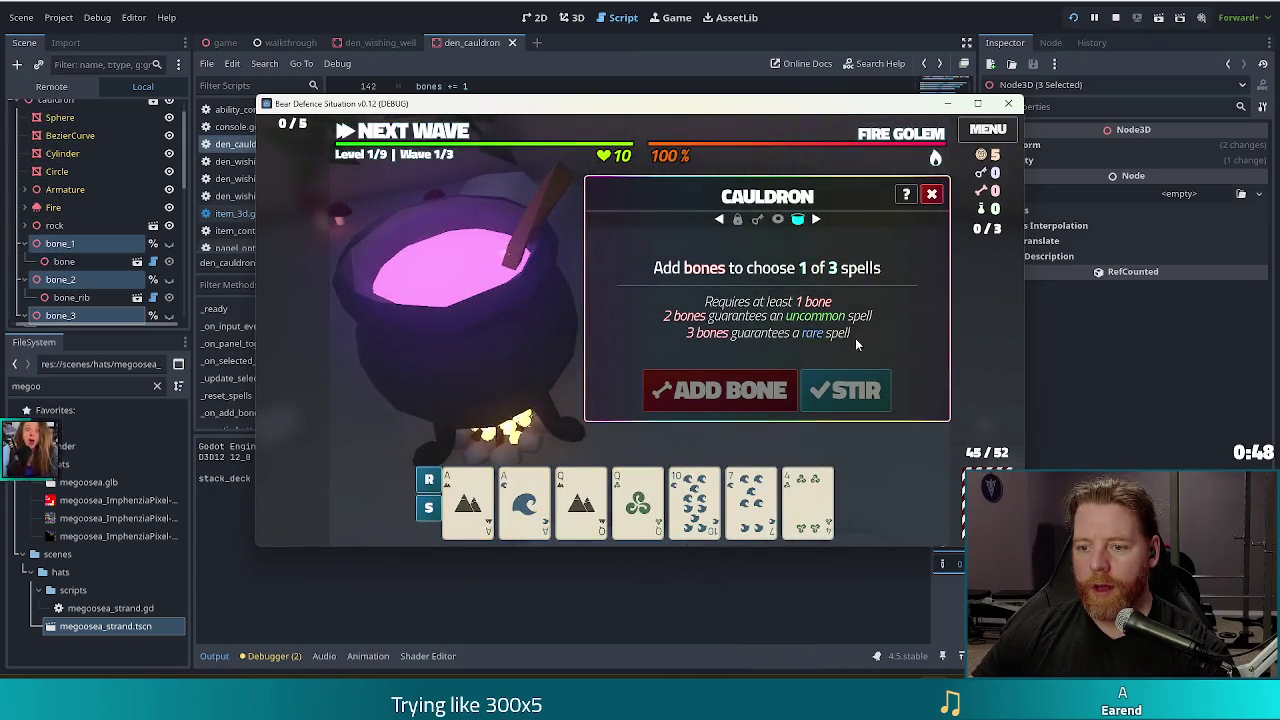
key("grave")
type("test_kit")
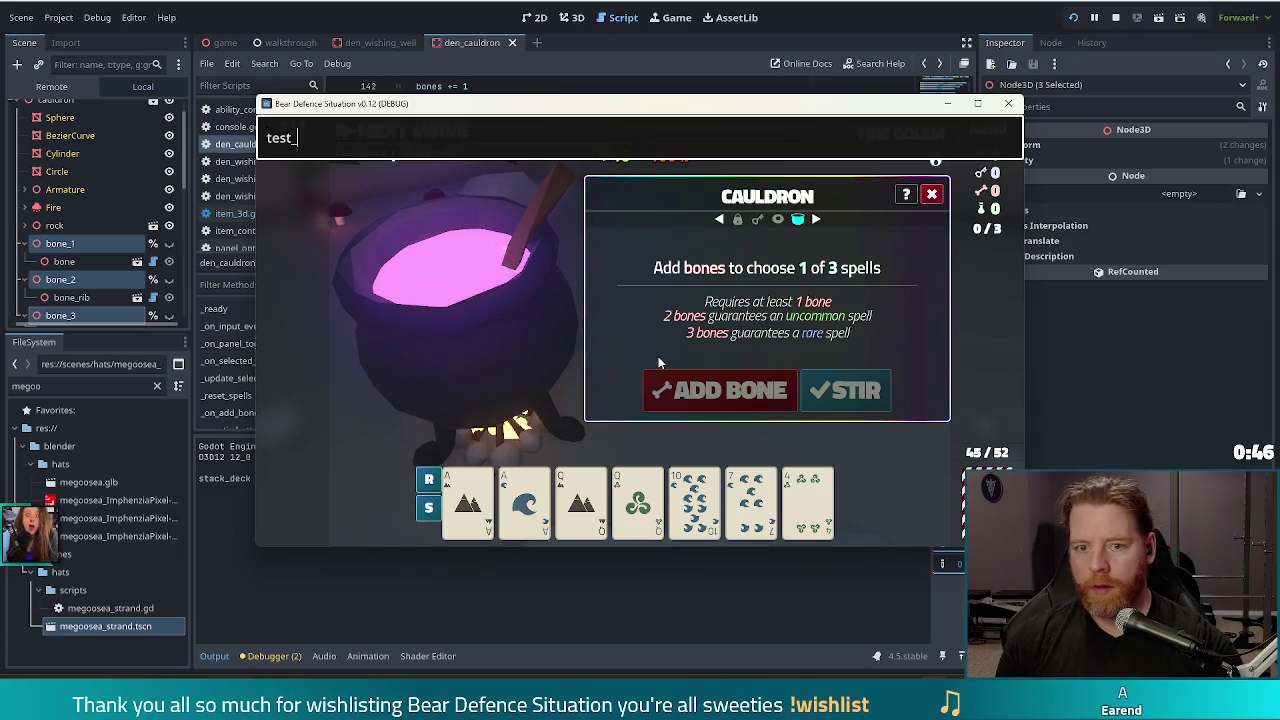
key("Return")
left_click(706, 388)
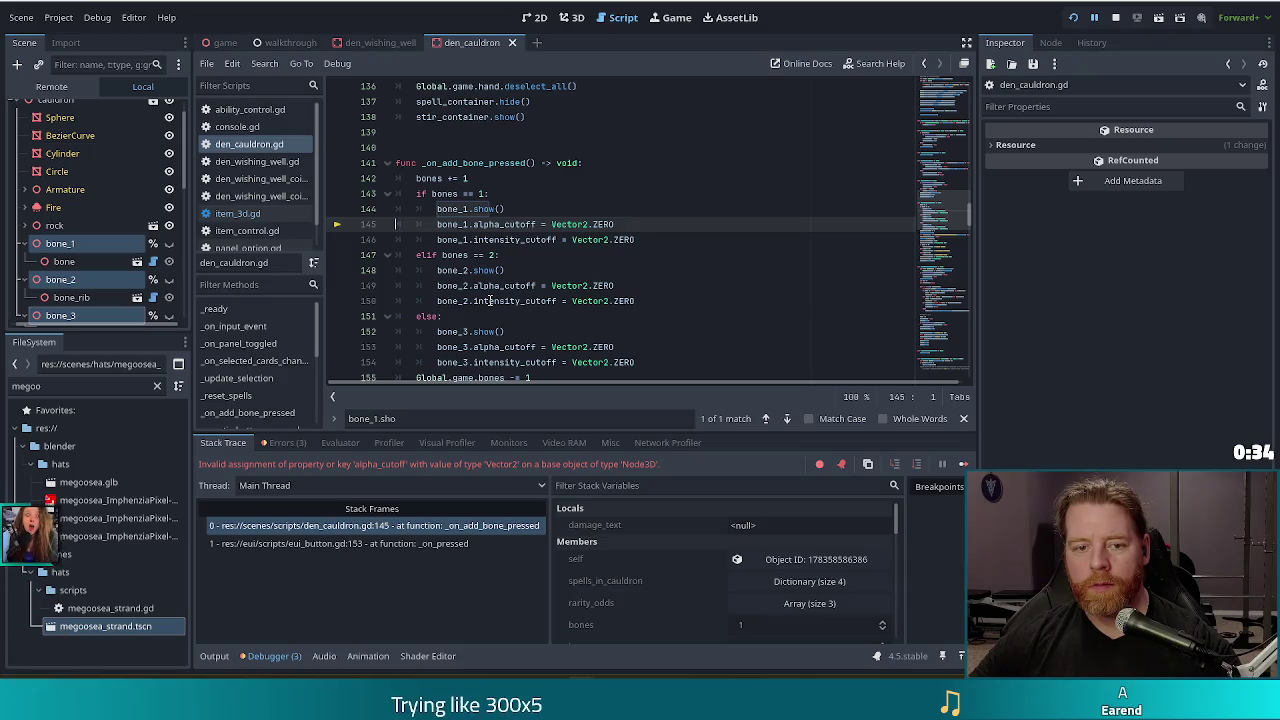
scroll(90, 272, "down", 1)
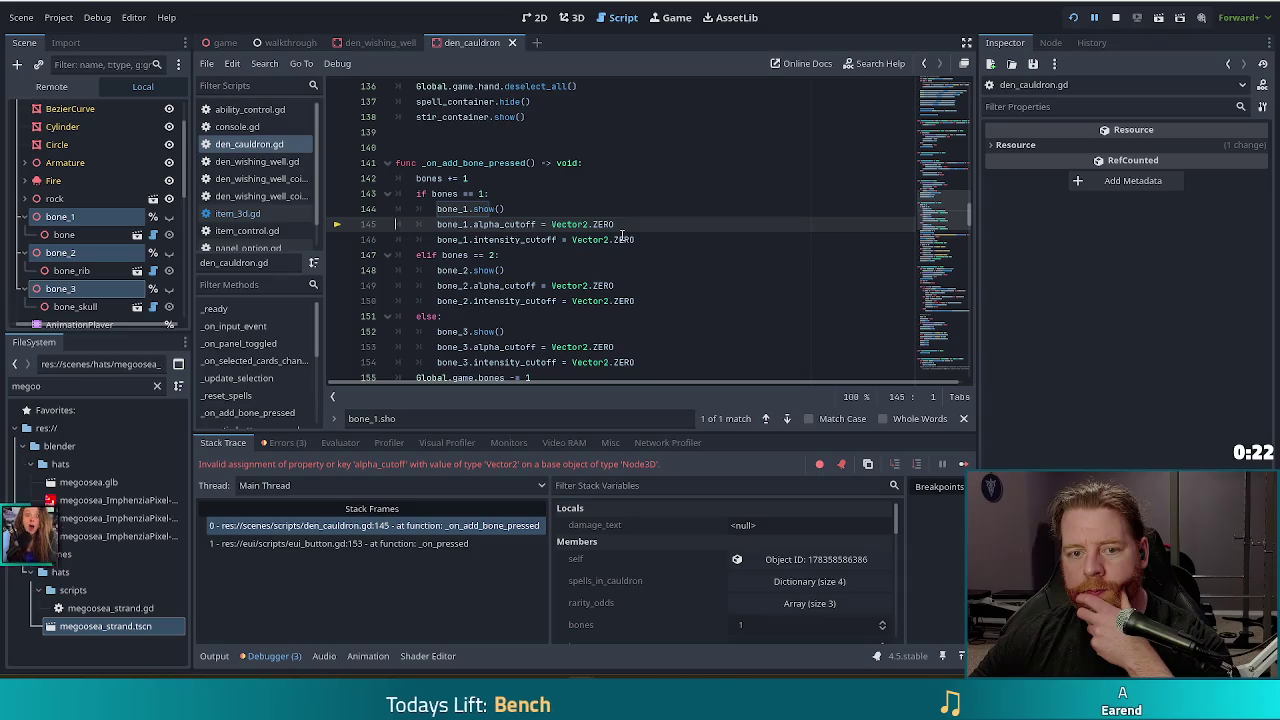
left_click_drag(952, 200, 945, 80)
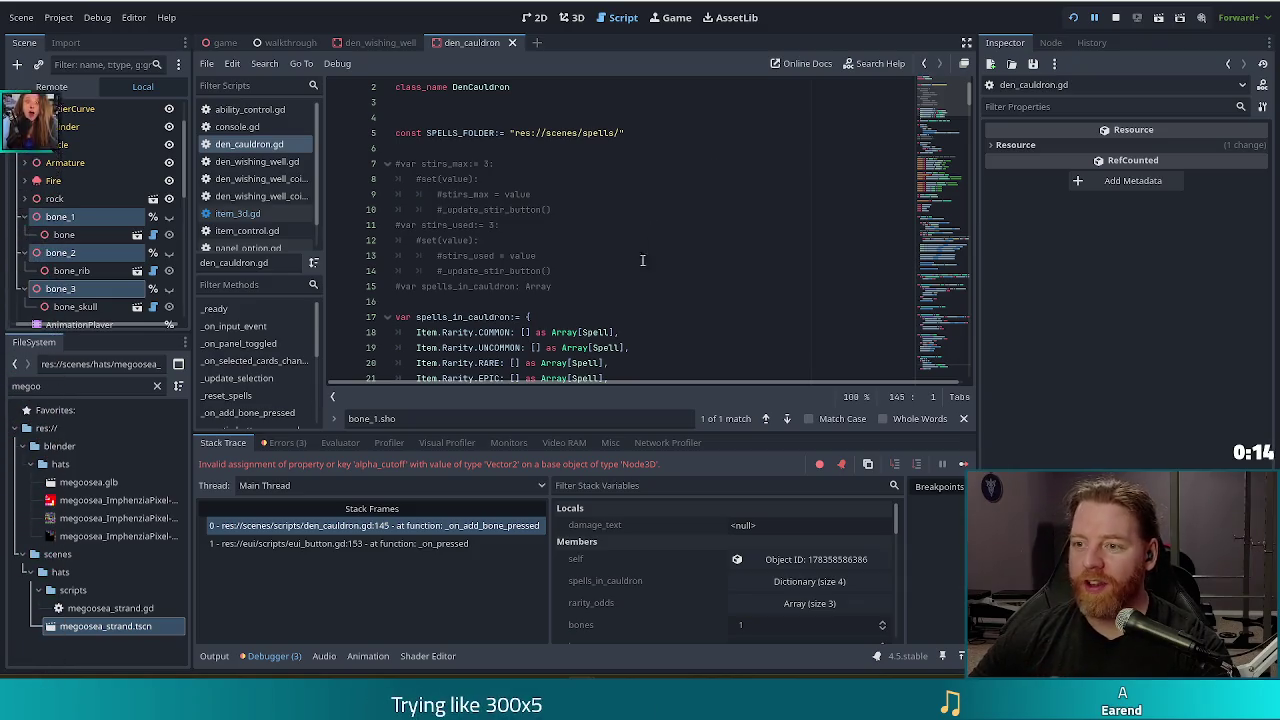
scroll(629, 223, "down", 12)
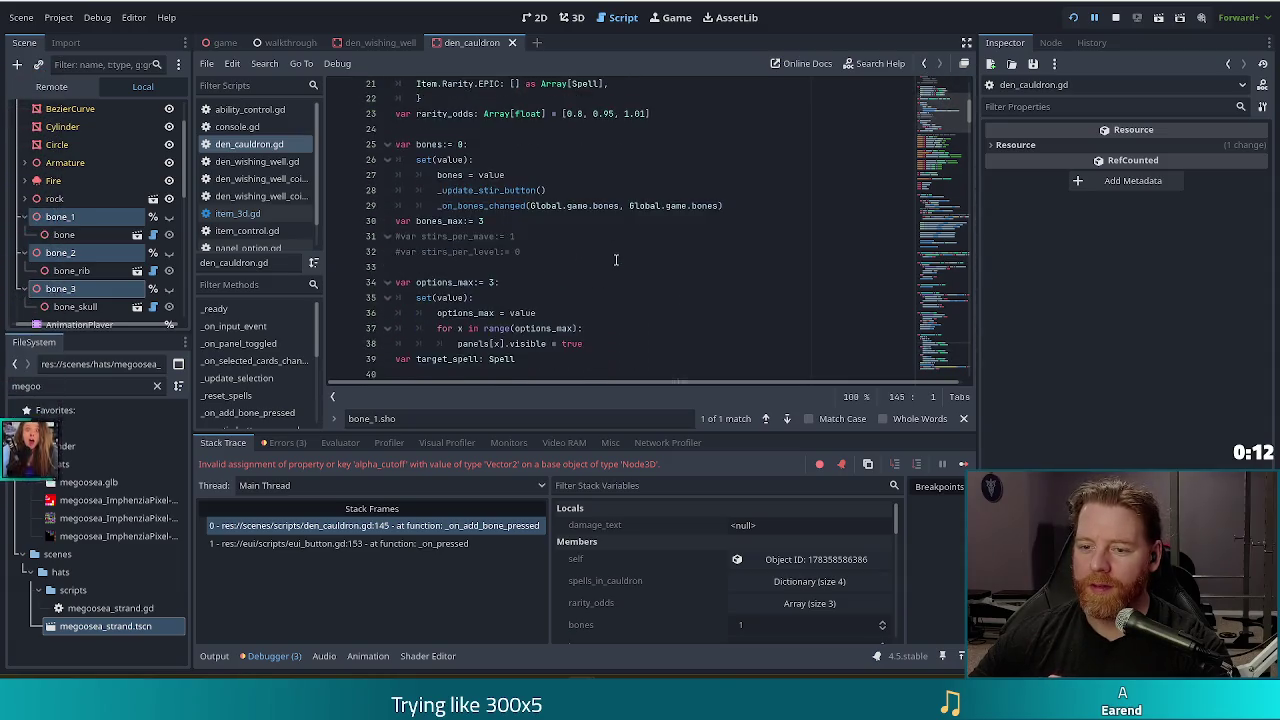
scroll(604, 262, "down", 1)
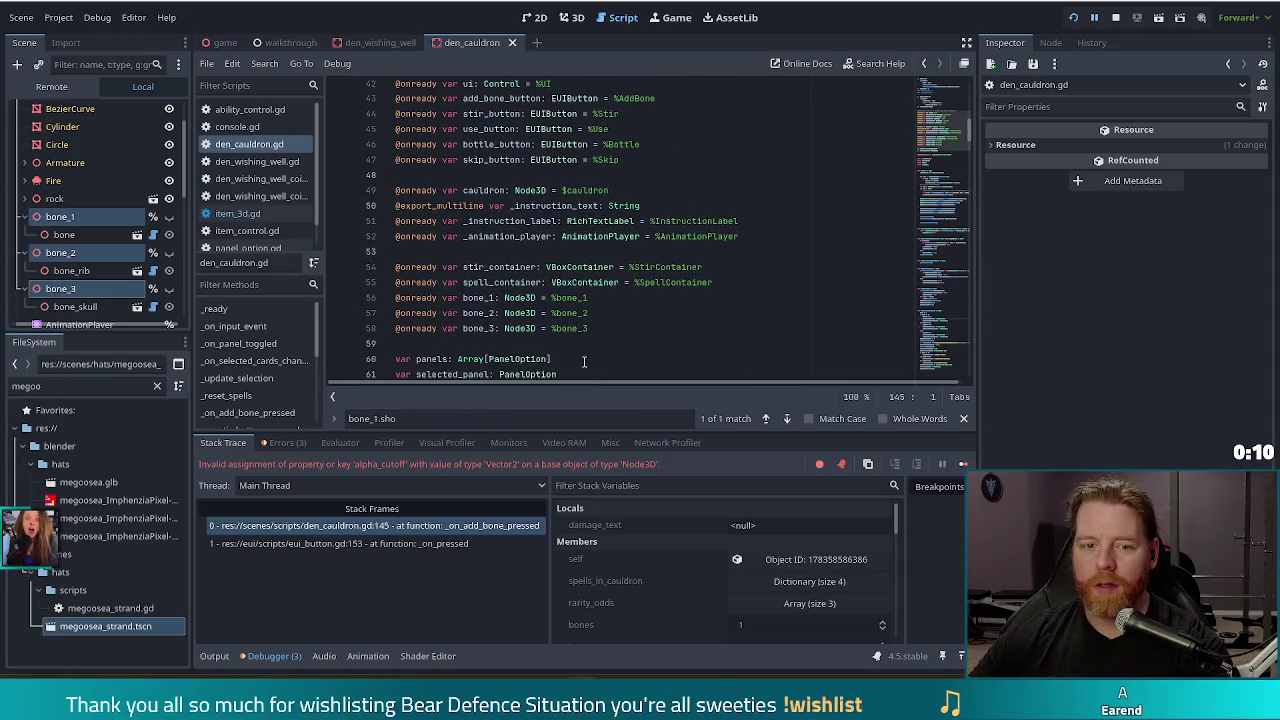
left_click(638, 297)
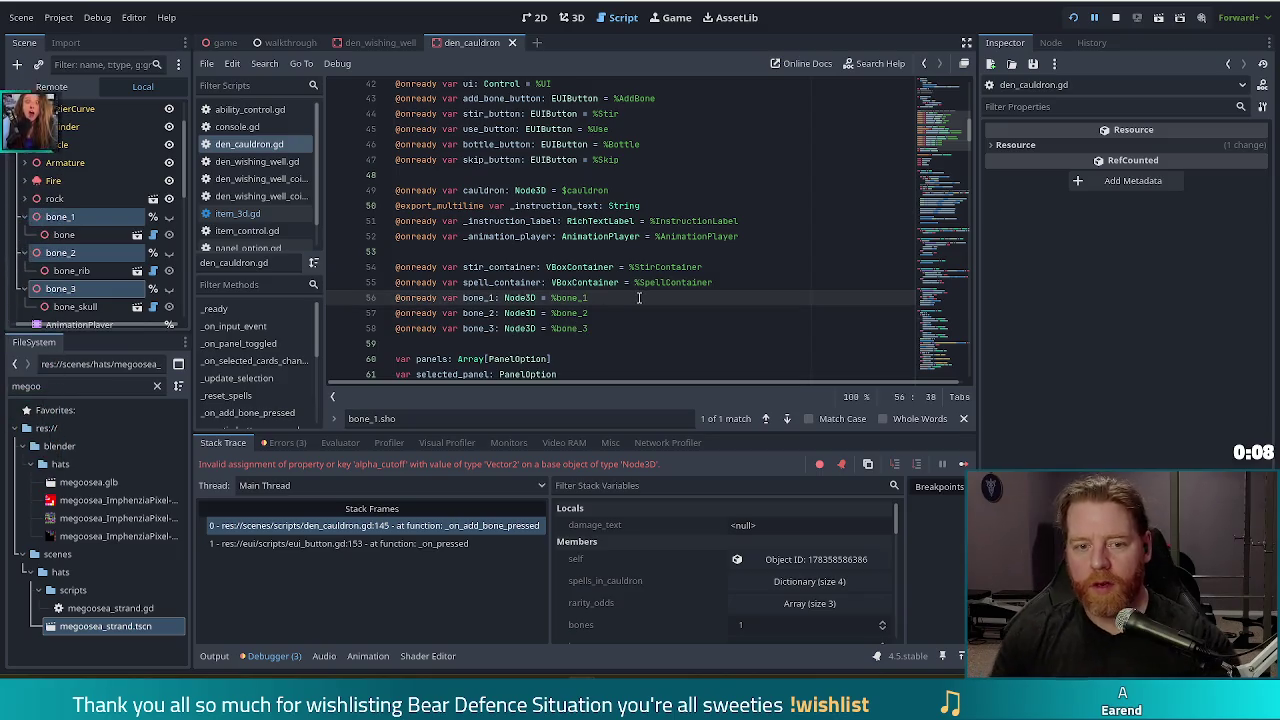
key("Down")
key("Delete")
type("r")
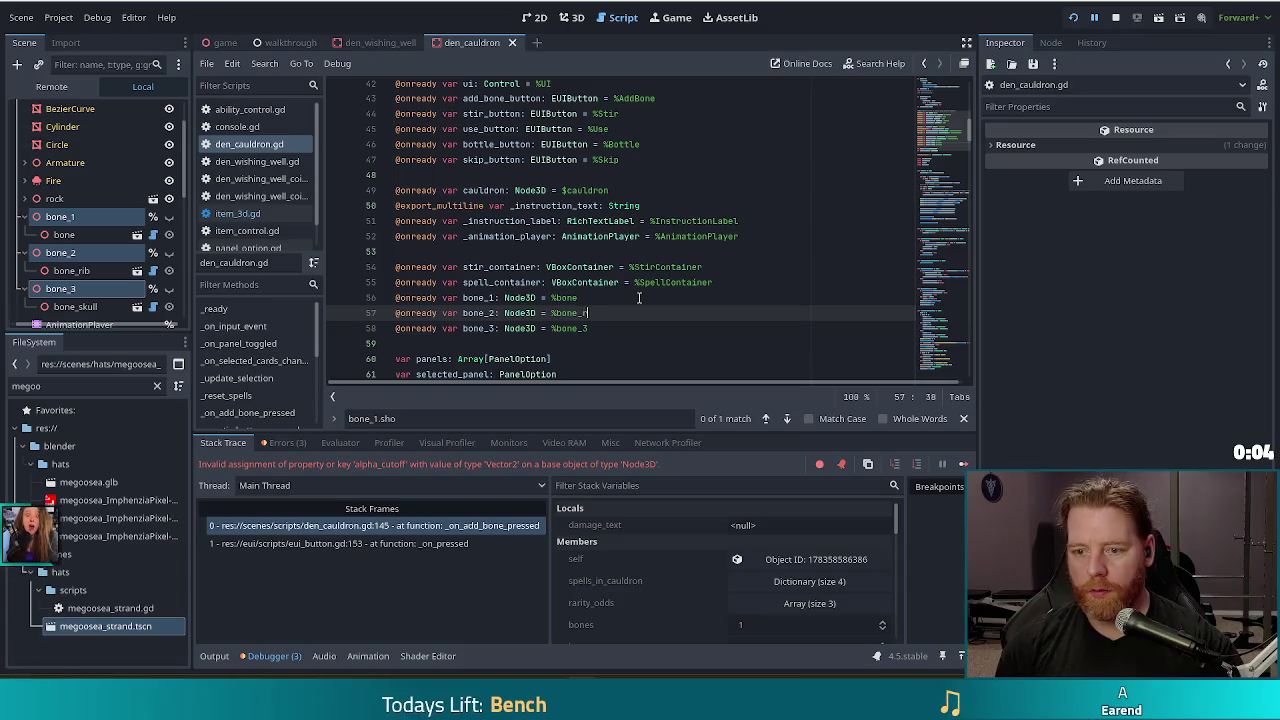
type("ib")
key("Down")
key("BackSpace")
type("ull")
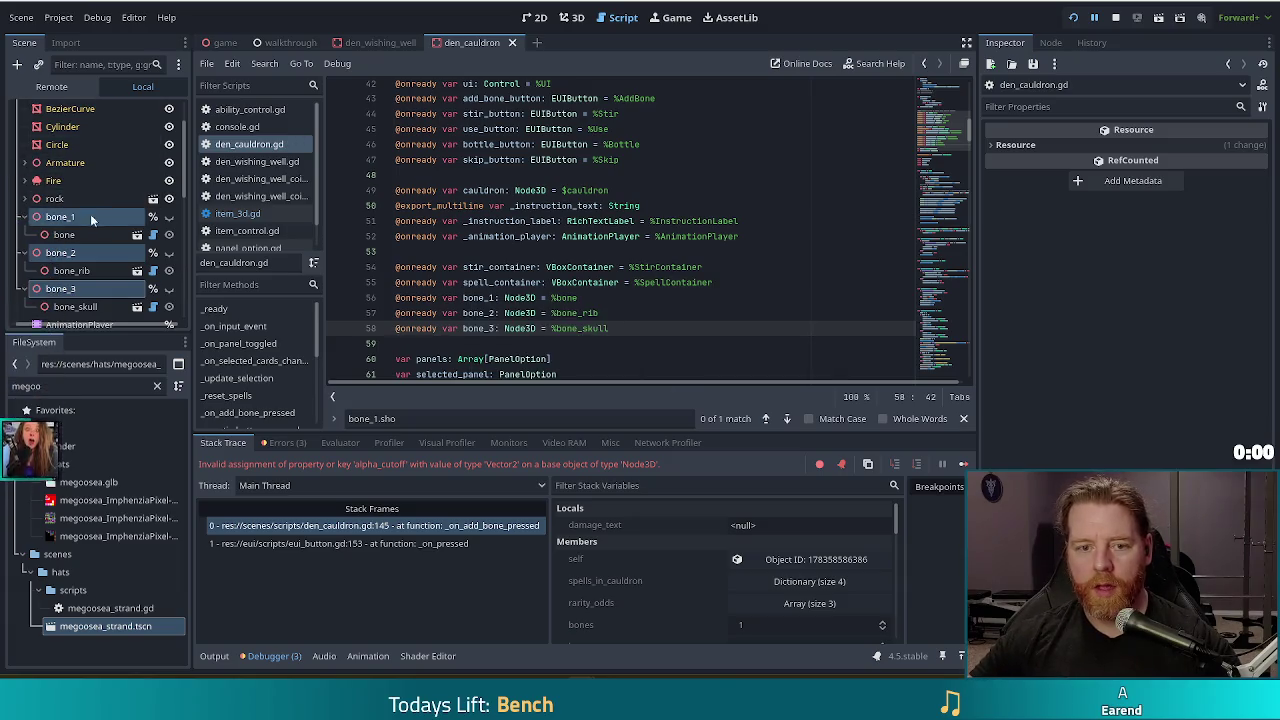
Step: Move Access as Unique Name from bone_1–bone_3 to the bone, bone_rib and bone_skull meshes
right_click(88, 218)
left_click(152, 416)
double_click(64, 235)
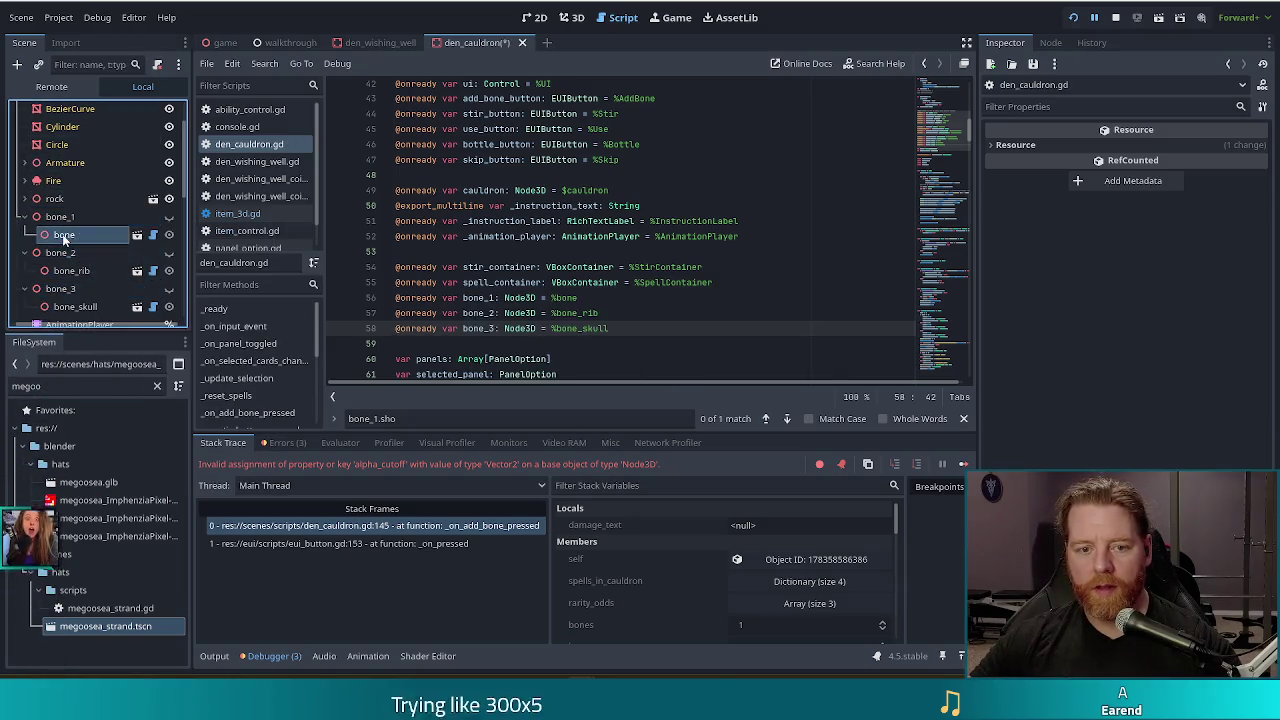
left_click(72, 271, "ctrl")
left_click(76, 307, "ctrl")
right_click(80, 307)
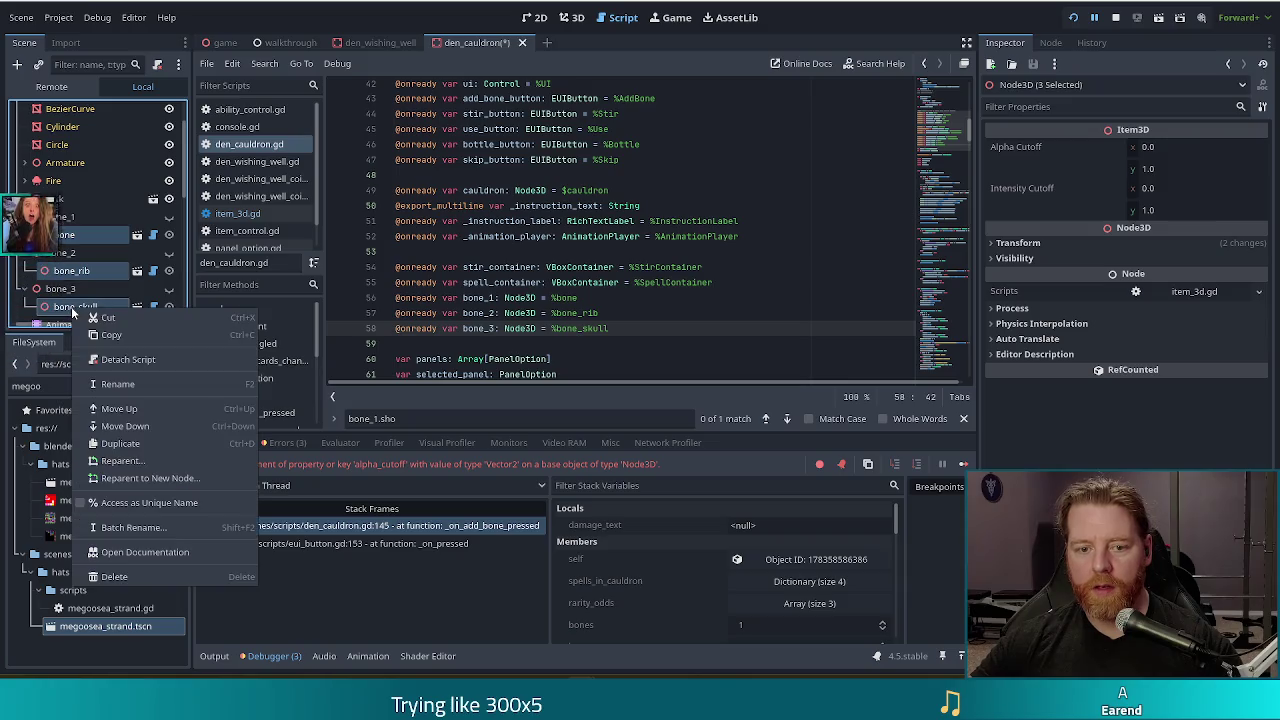
left_click(145, 502)
Step: Save the changes and relaunch the game for a retest
left_click(578, 267)
key("ctrl+s")
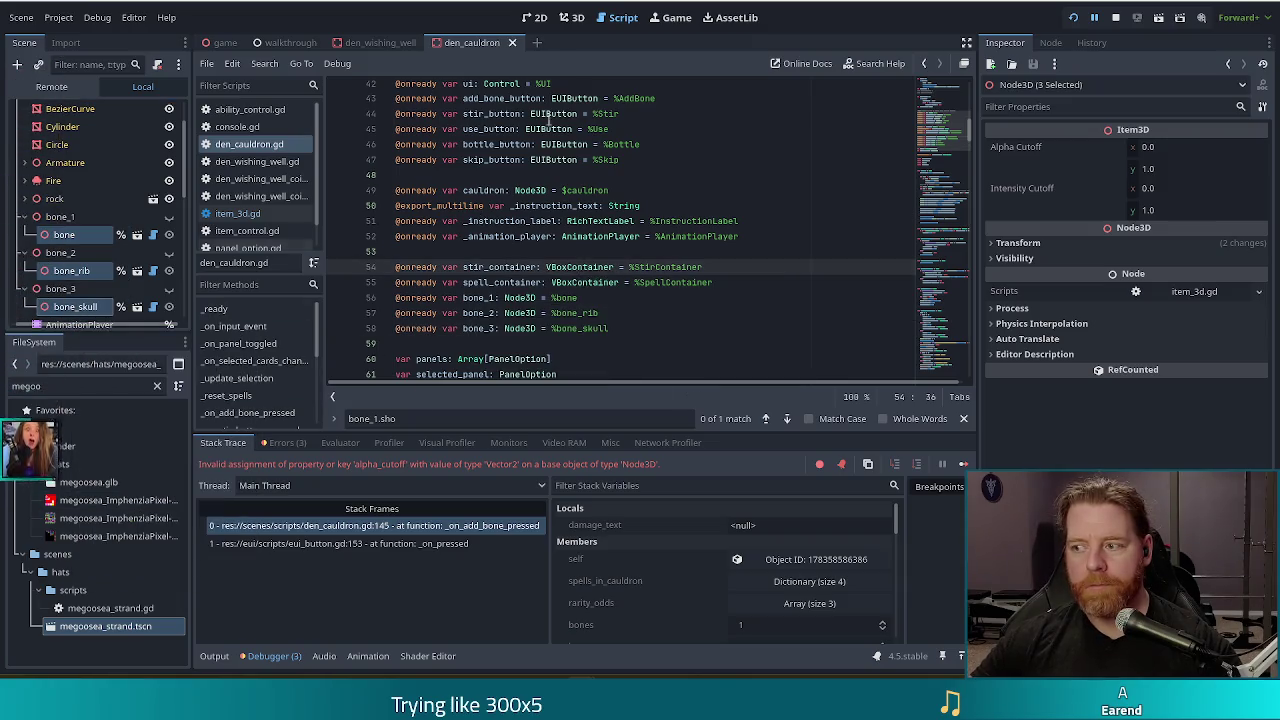
left_click(64, 217)
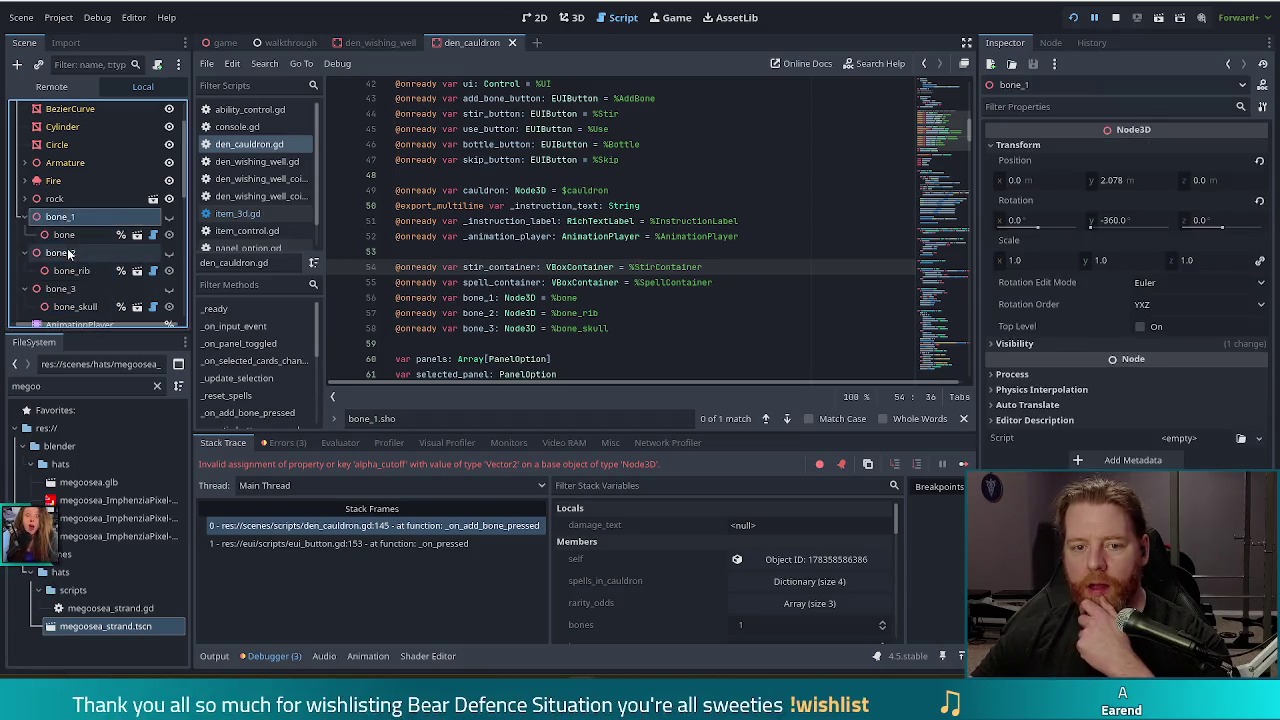
left_click(64, 256)
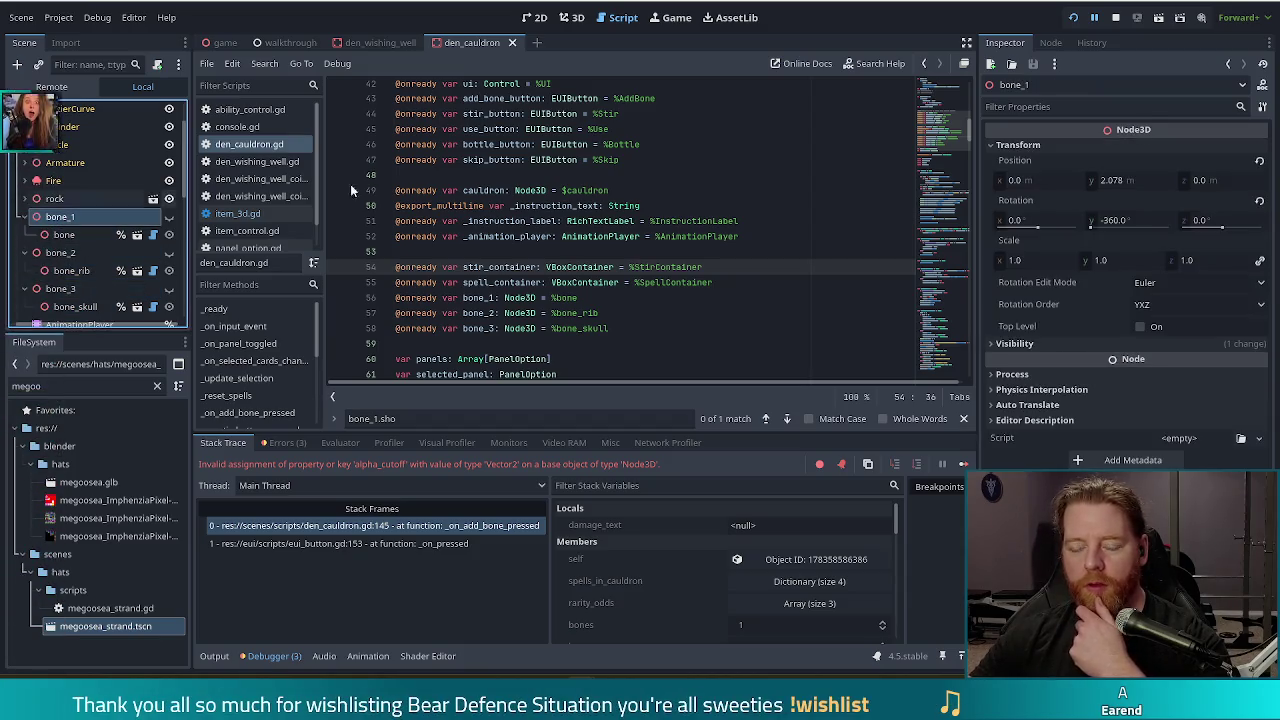
left_click(1136, 17)
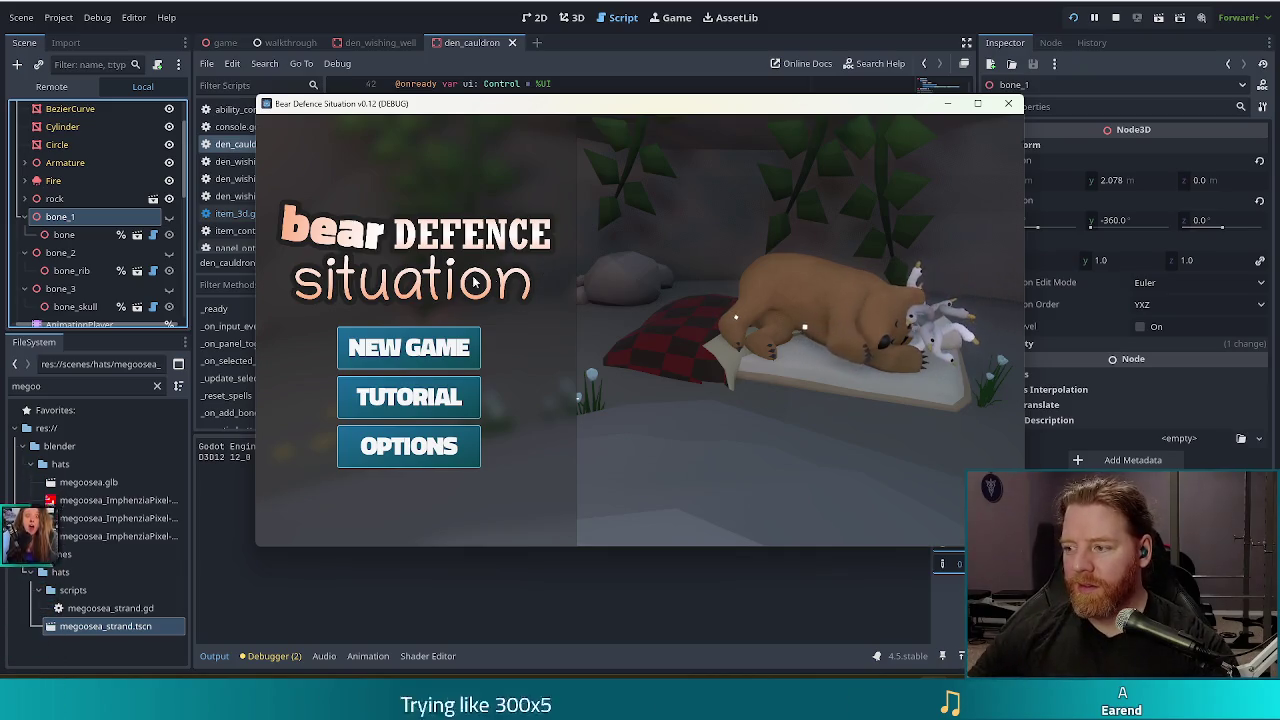
Step: Start a new game, open the cauldron panel, and run test_kit in the console
left_click(458, 347)
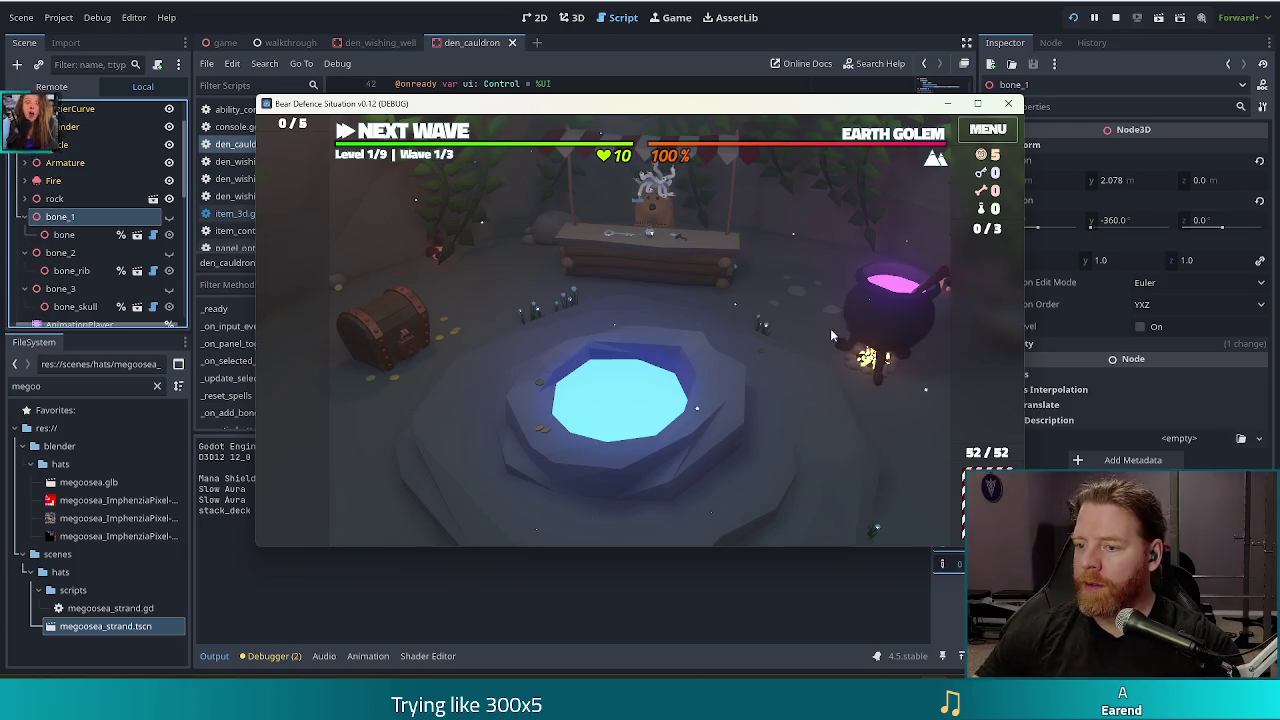
left_click(903, 394)
key("grave")
type("test-kil")
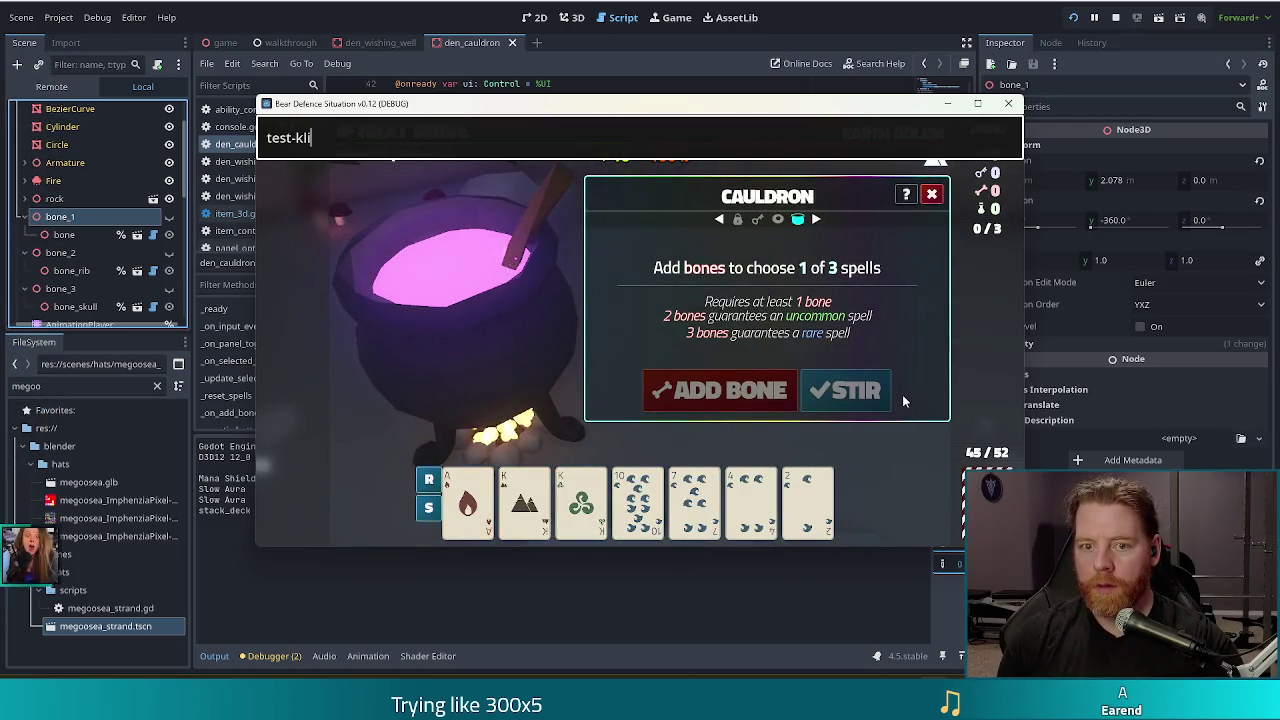
key("BackSpace")
key("BackSpace")
key("BackSpace")
type("_kit")
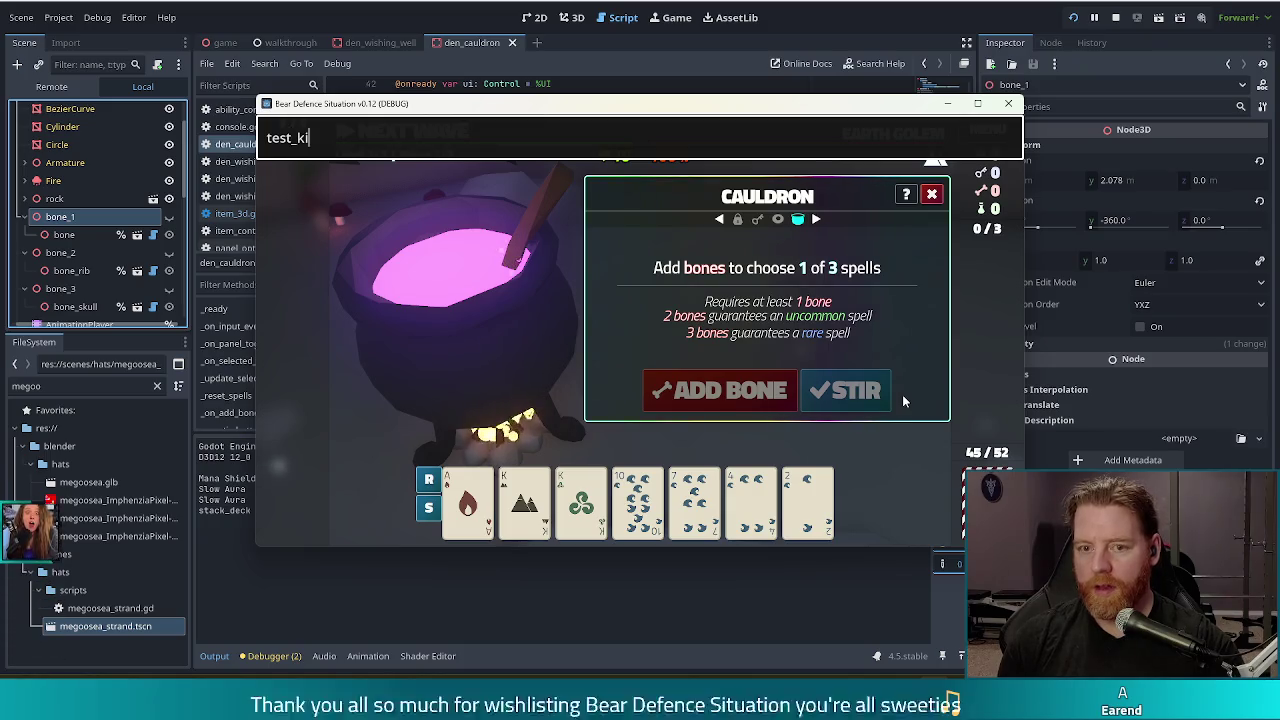
key("Return")
key("grave")
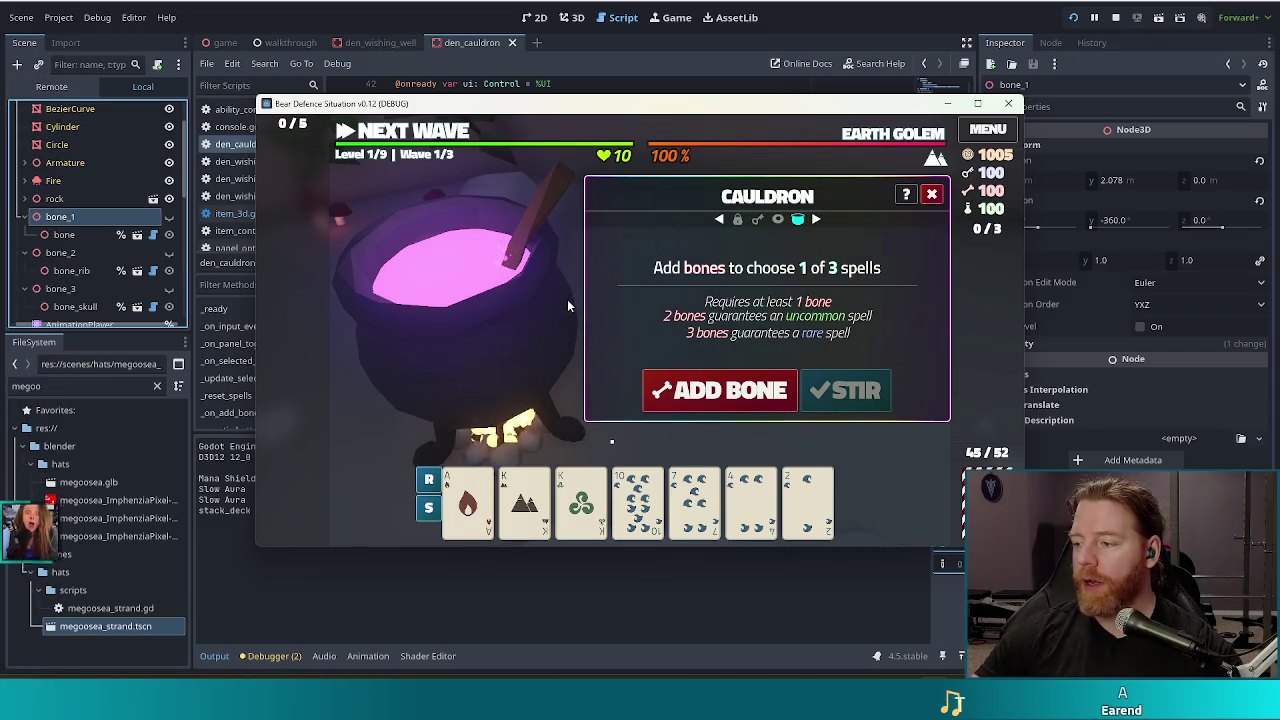
Step: Add two bones to the cauldron, then leave the running game
left_click(720, 390)
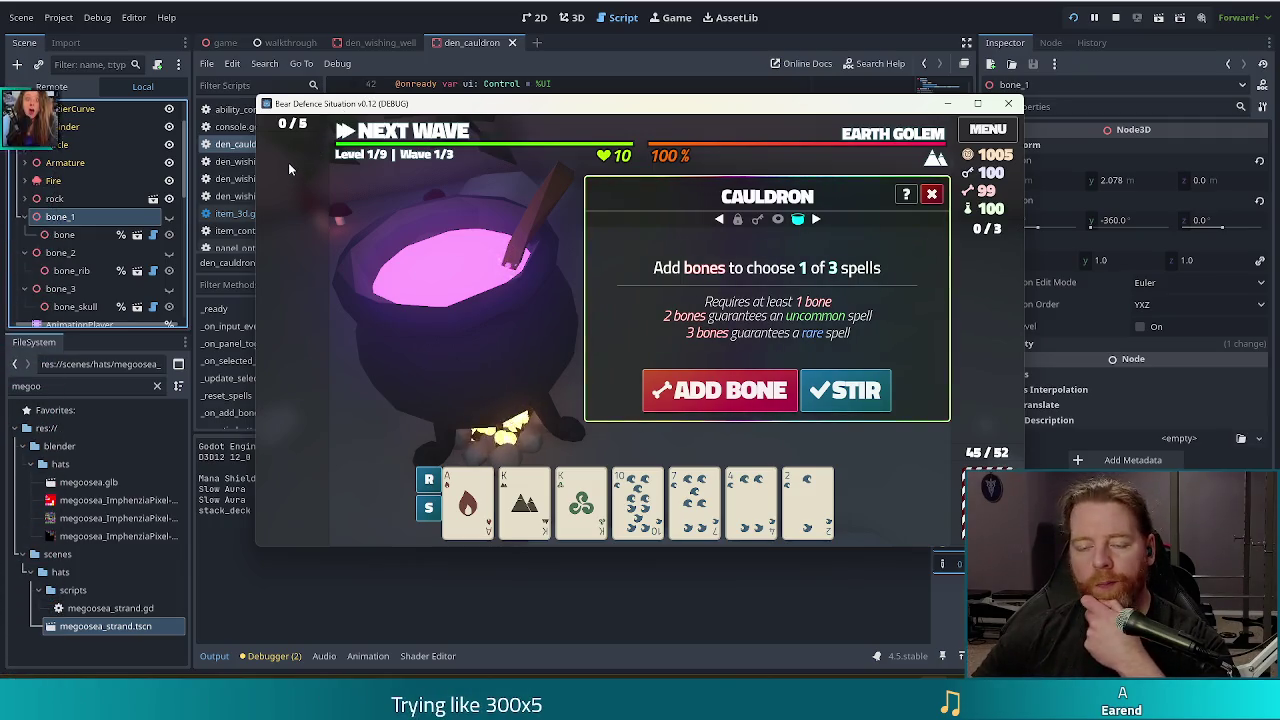
left_click(700, 395)
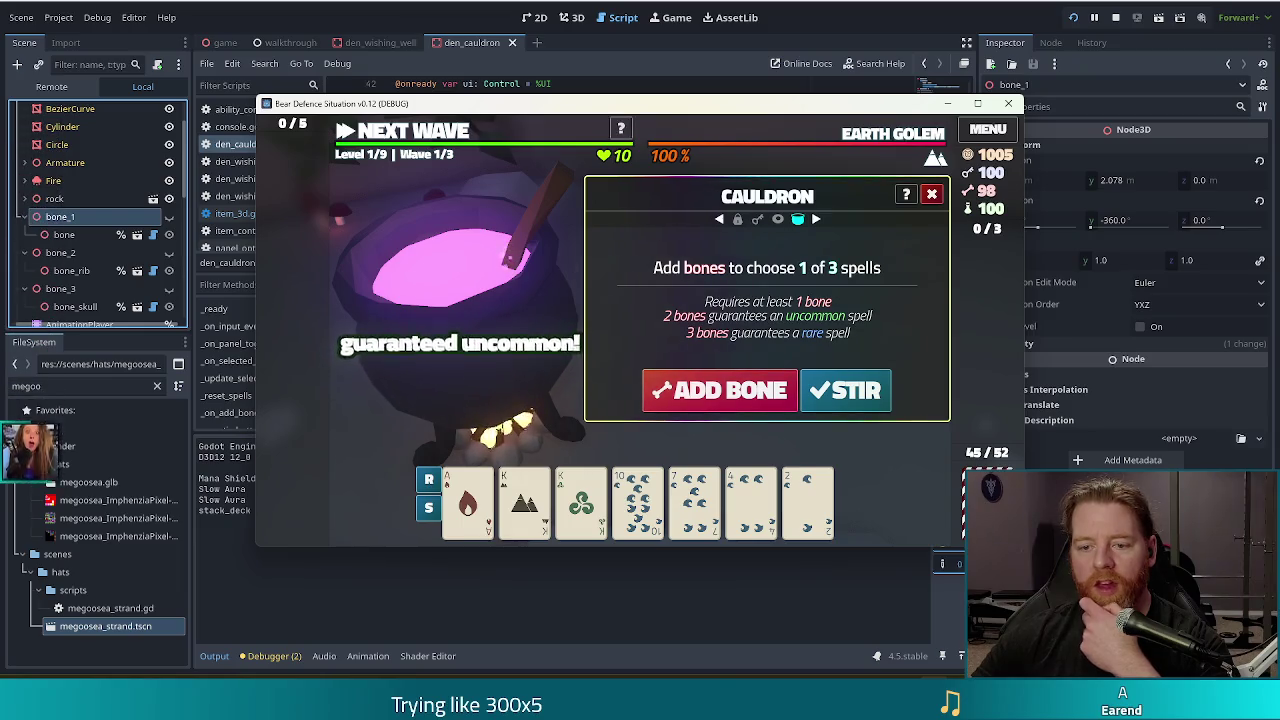
key("alt+Tab")
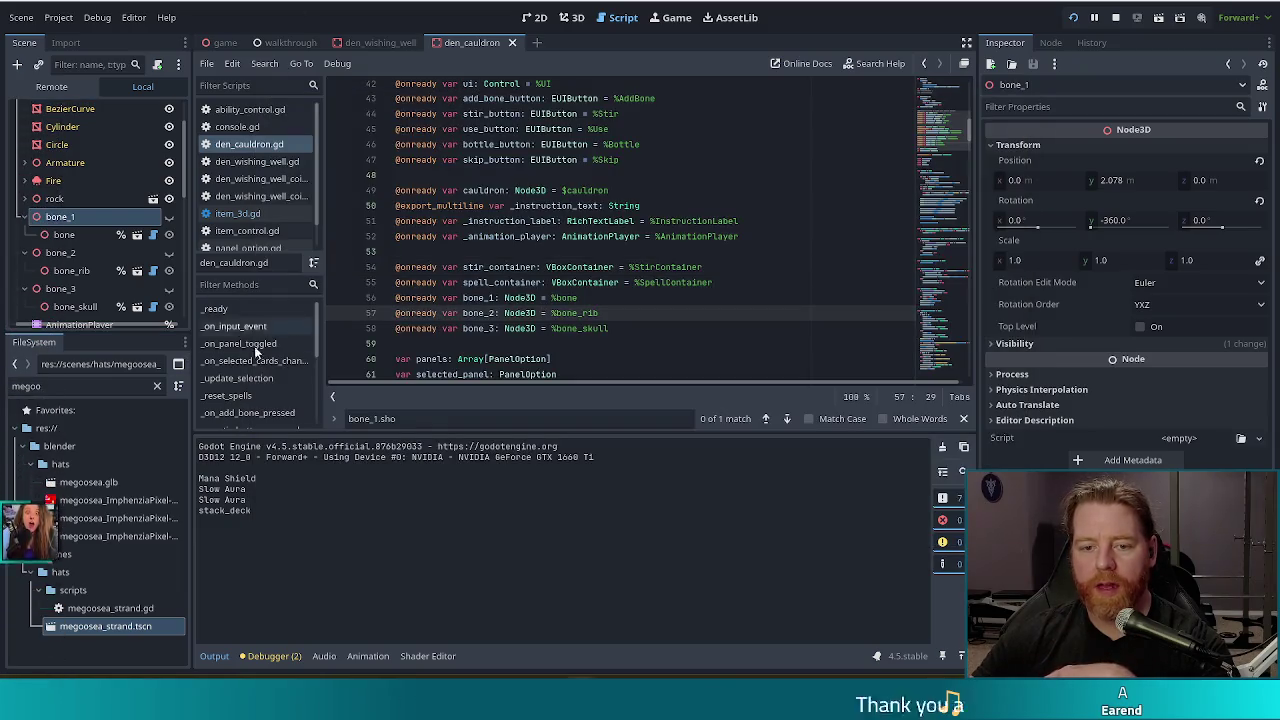
Step: Review _on_add_bone_pressed: bone_1.show() and its alpha and intensity cutoff lines
left_click(268, 413)
left_click(522, 274)
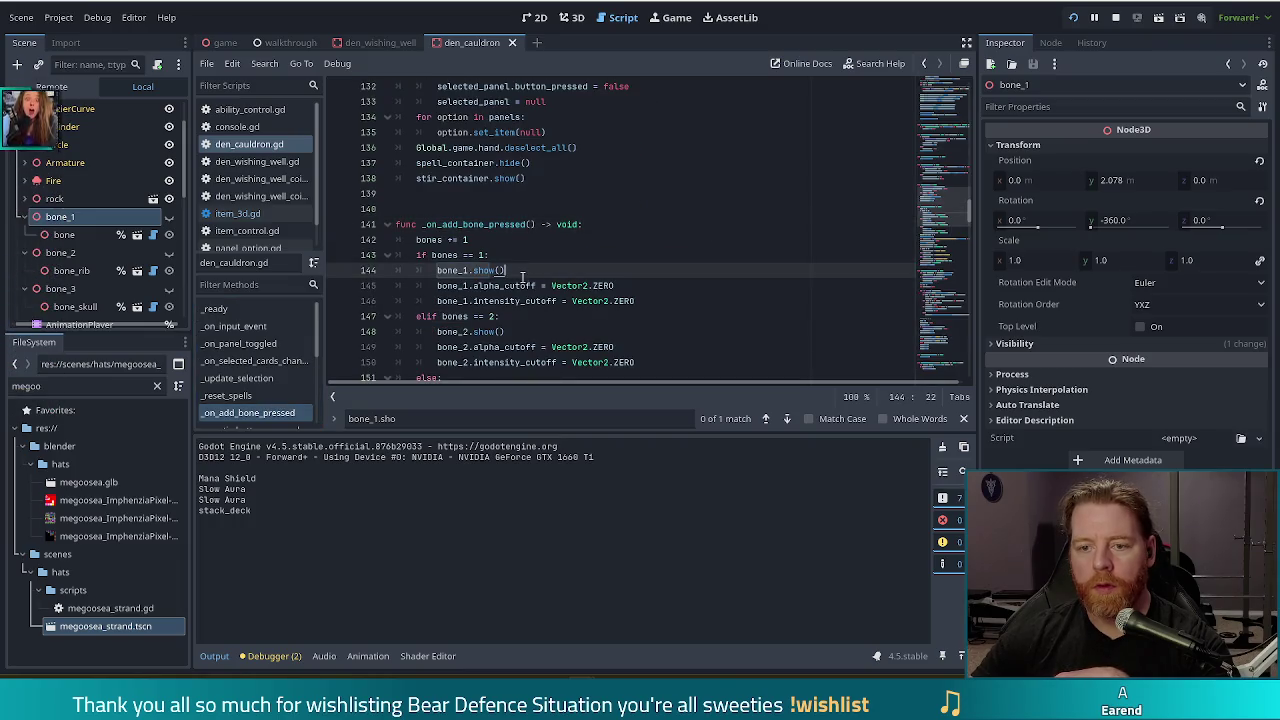
left_click(556, 288)
left_click(645, 300)
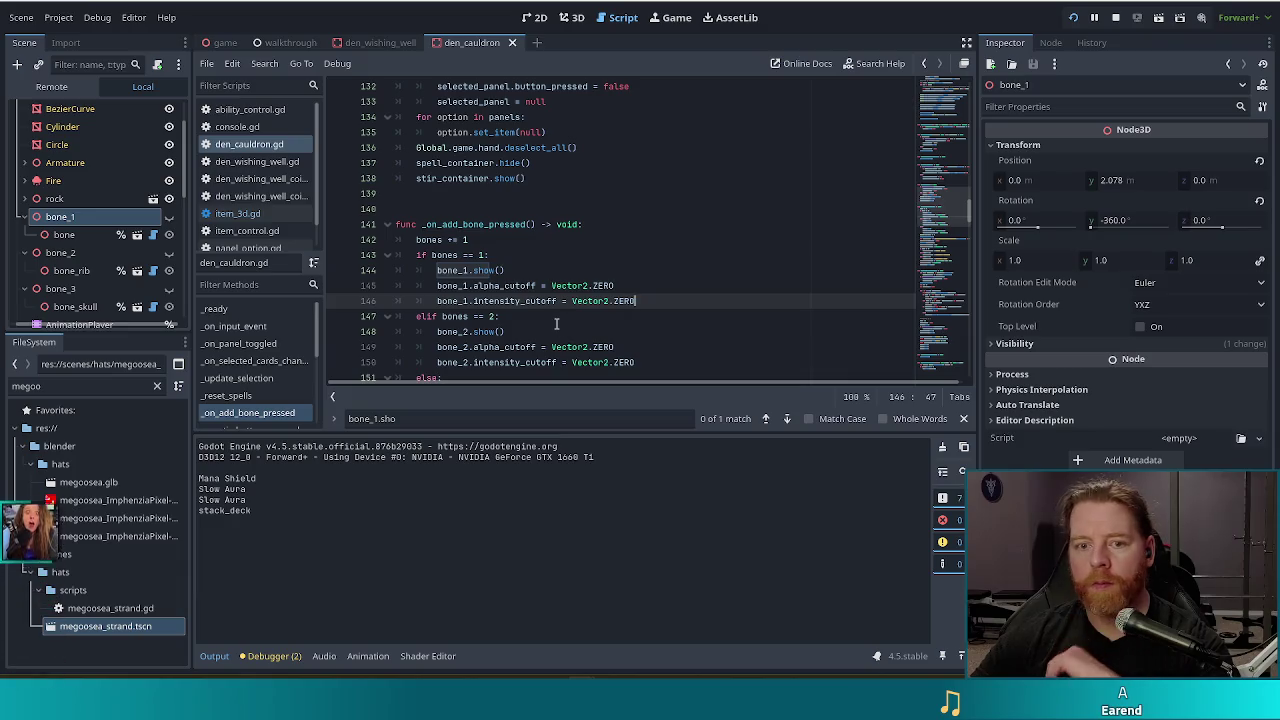
Step: Toggle scene visibility of bone_1, bone_2, bone_3, the bone mesh and bone_rib
left_click(169, 216)
left_click(169, 252)
left_click(169, 288)
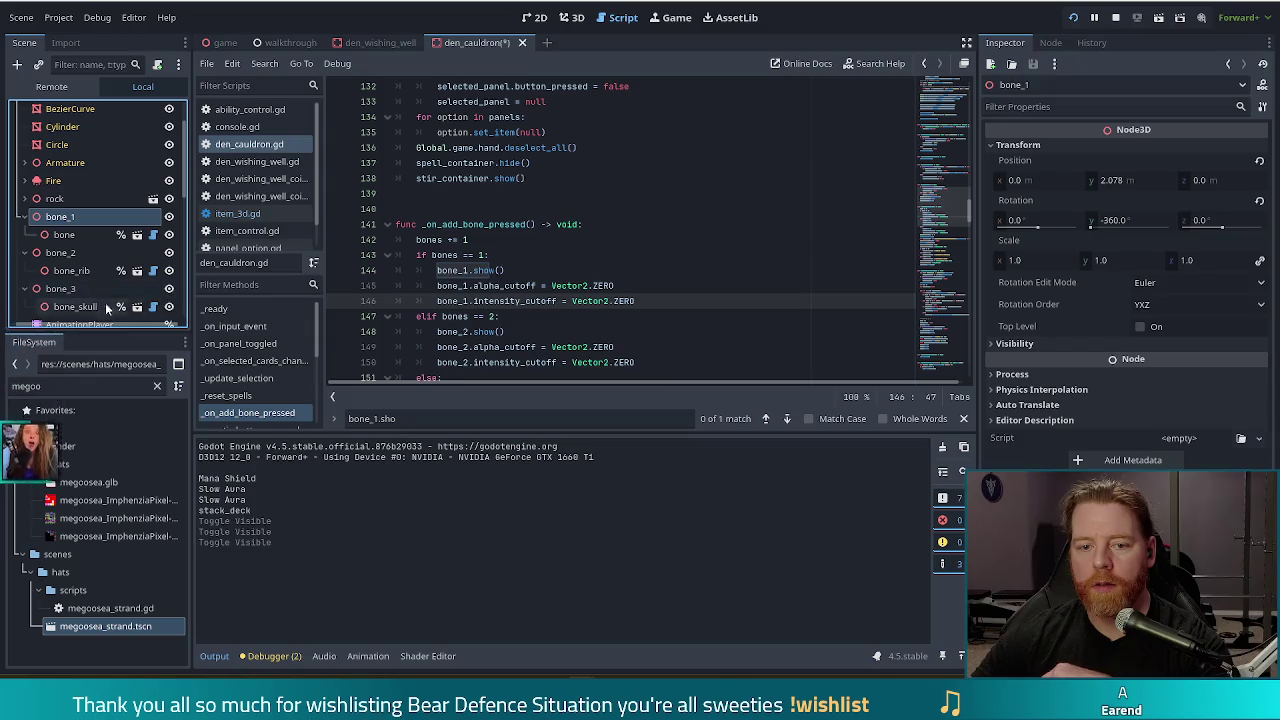
left_click(169, 234)
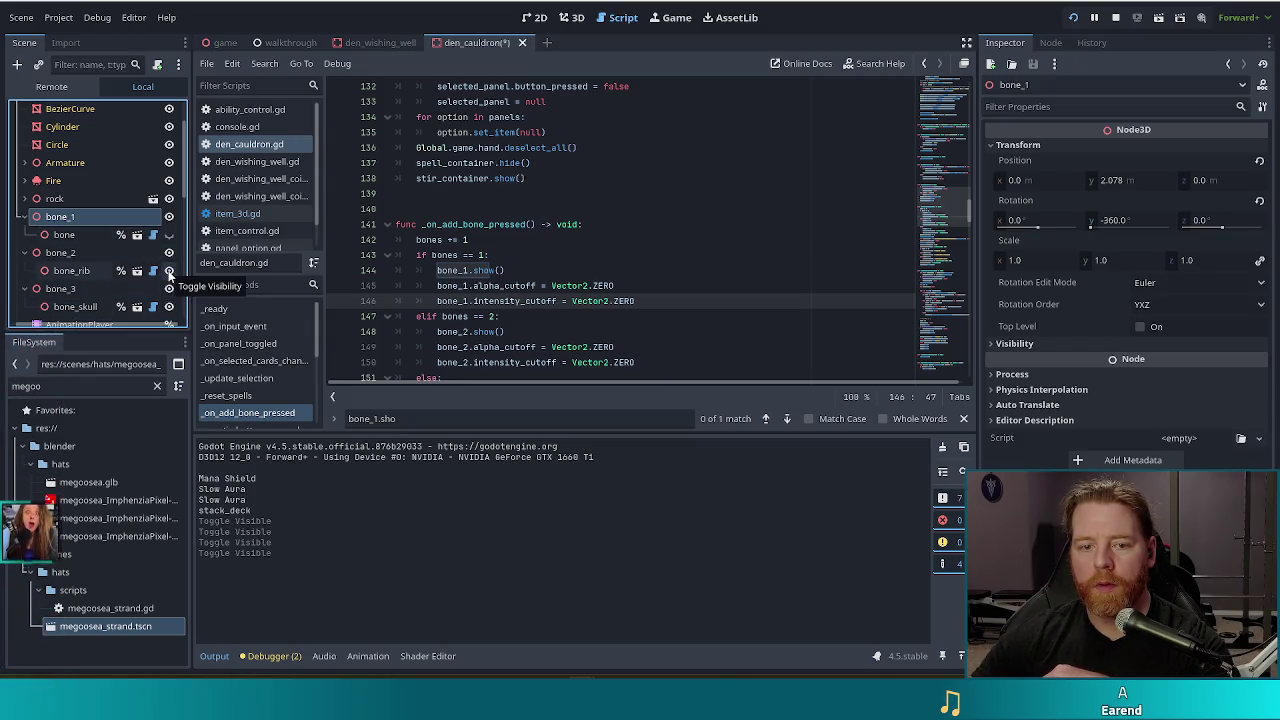
left_click(169, 271)
Step: Recheck the intensity_cutoff line and save den_cauldron.gd
left_click(493, 301)
key("ctrl+s")
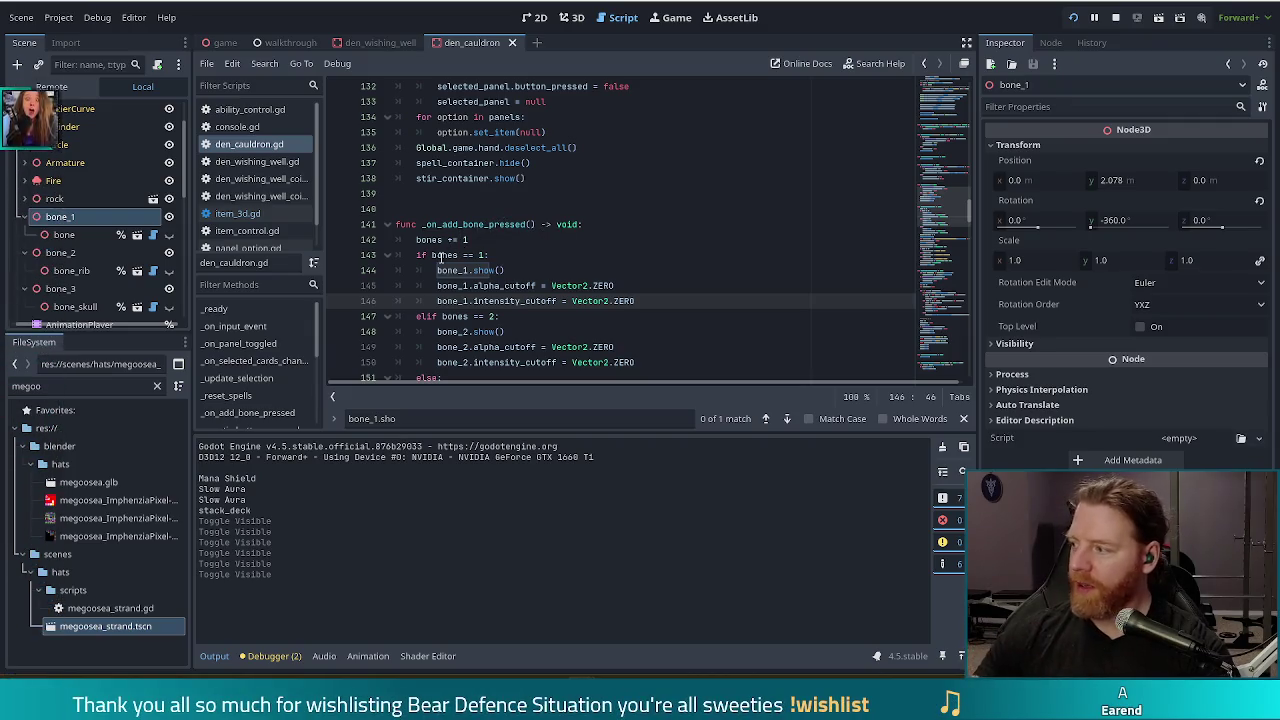
mouse_move(441, 257)
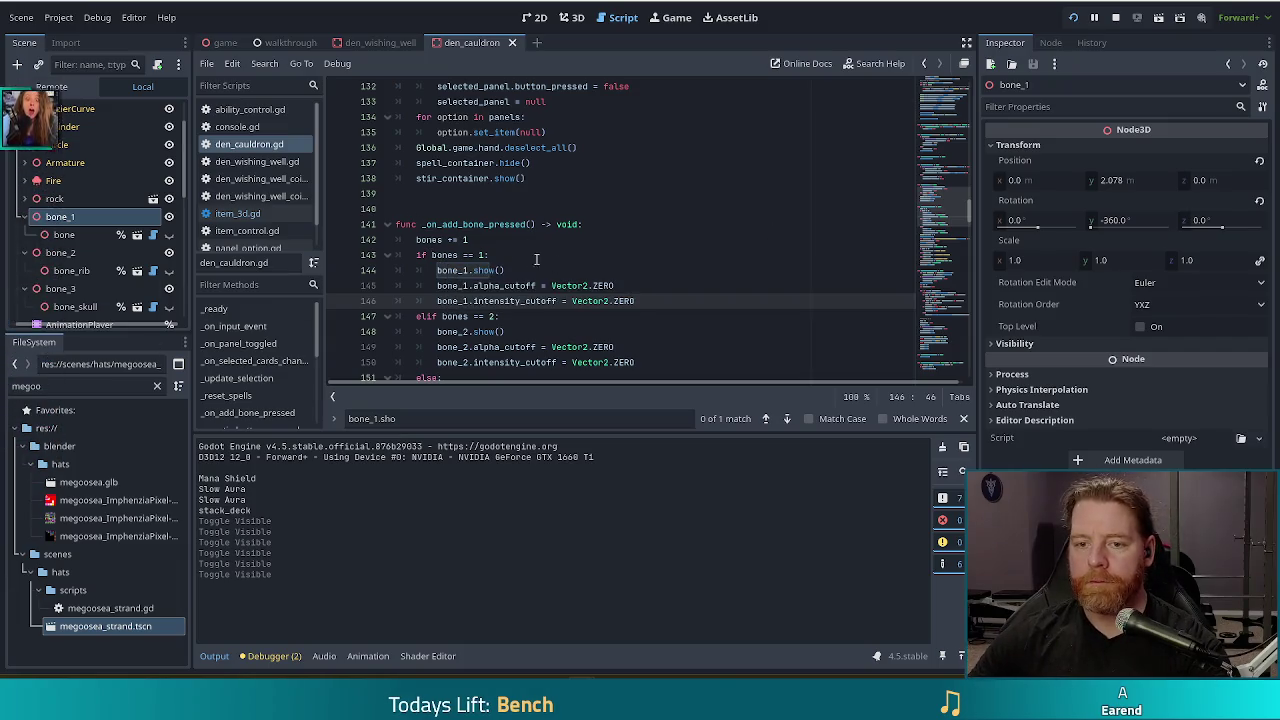
Step: In _on_stir_button_pressed, delete the await line following the RESET animation call
scroll(254, 370, "down", 2)
left_click(251, 385)
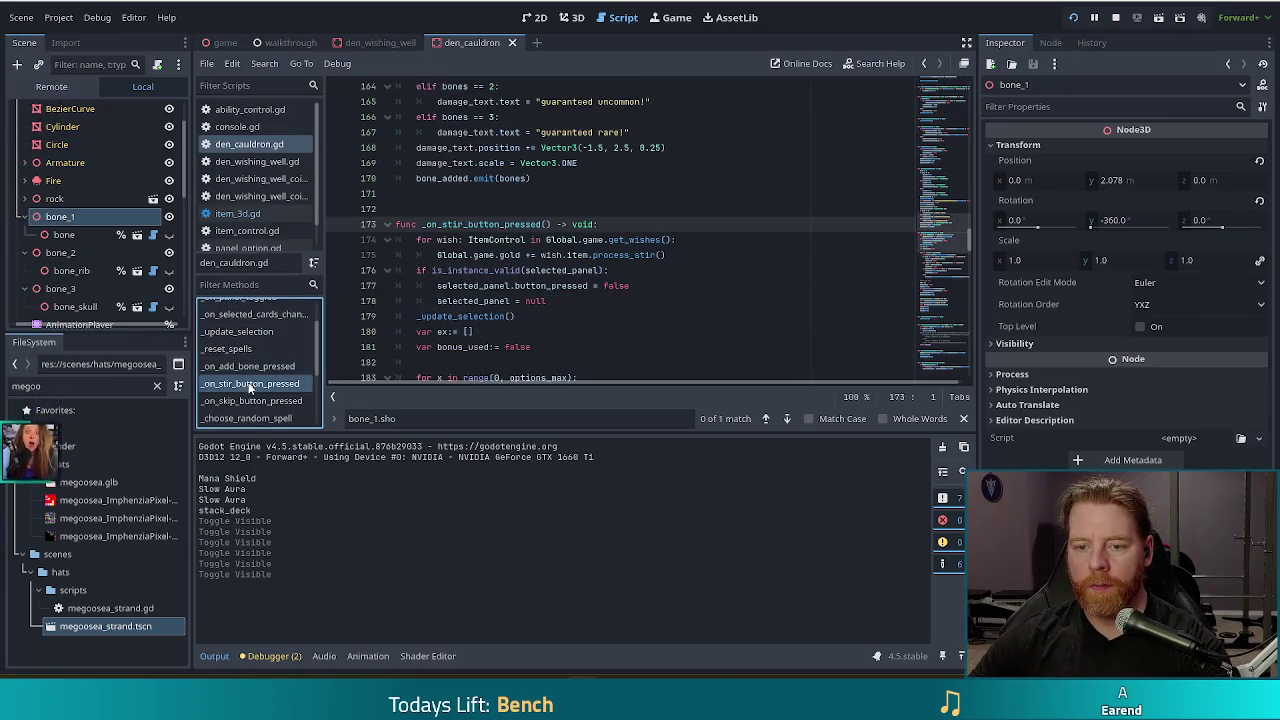
scroll(535, 243, "down", 10)
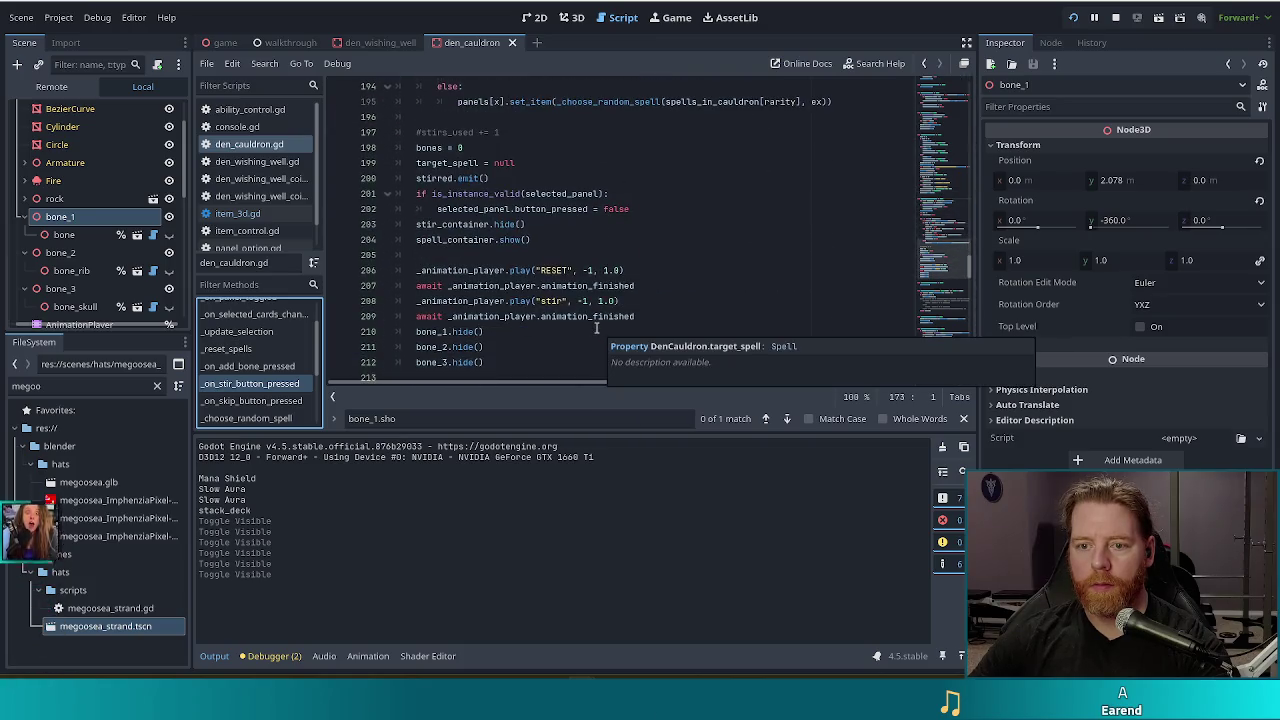
left_click(665, 284)
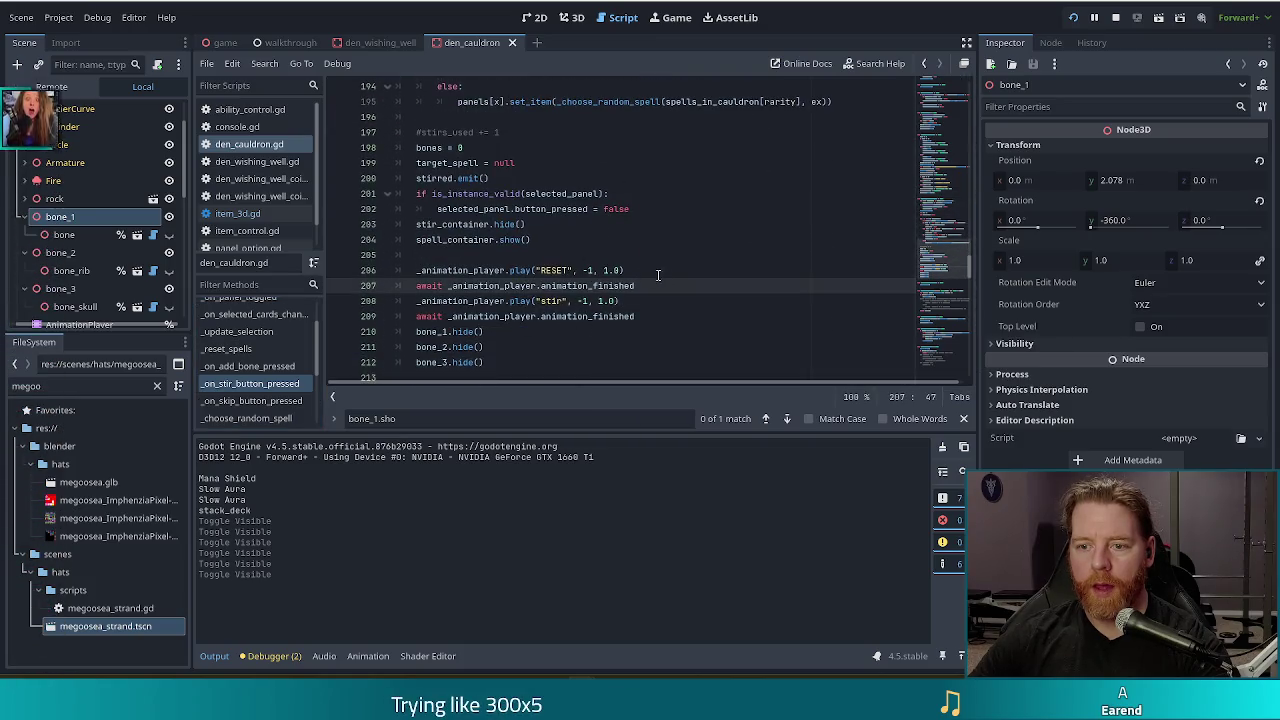
left_click_drag(646, 285, 648, 270)
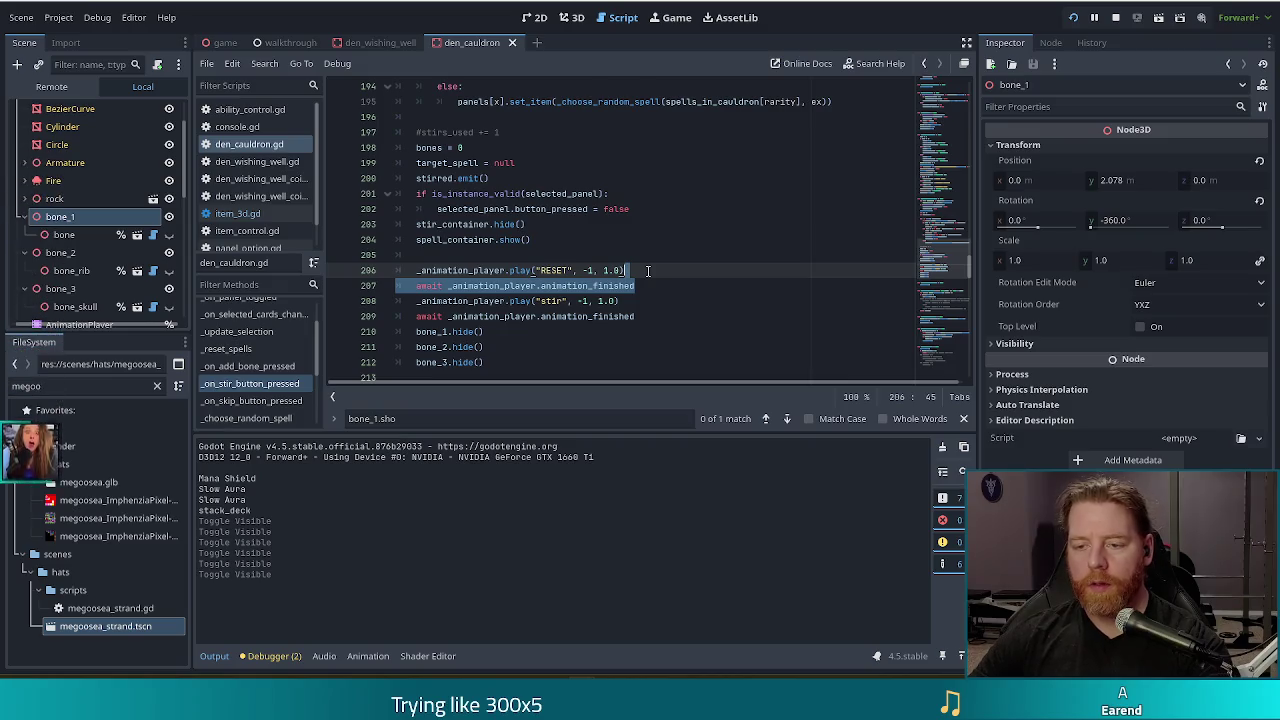
key("BackSpace")
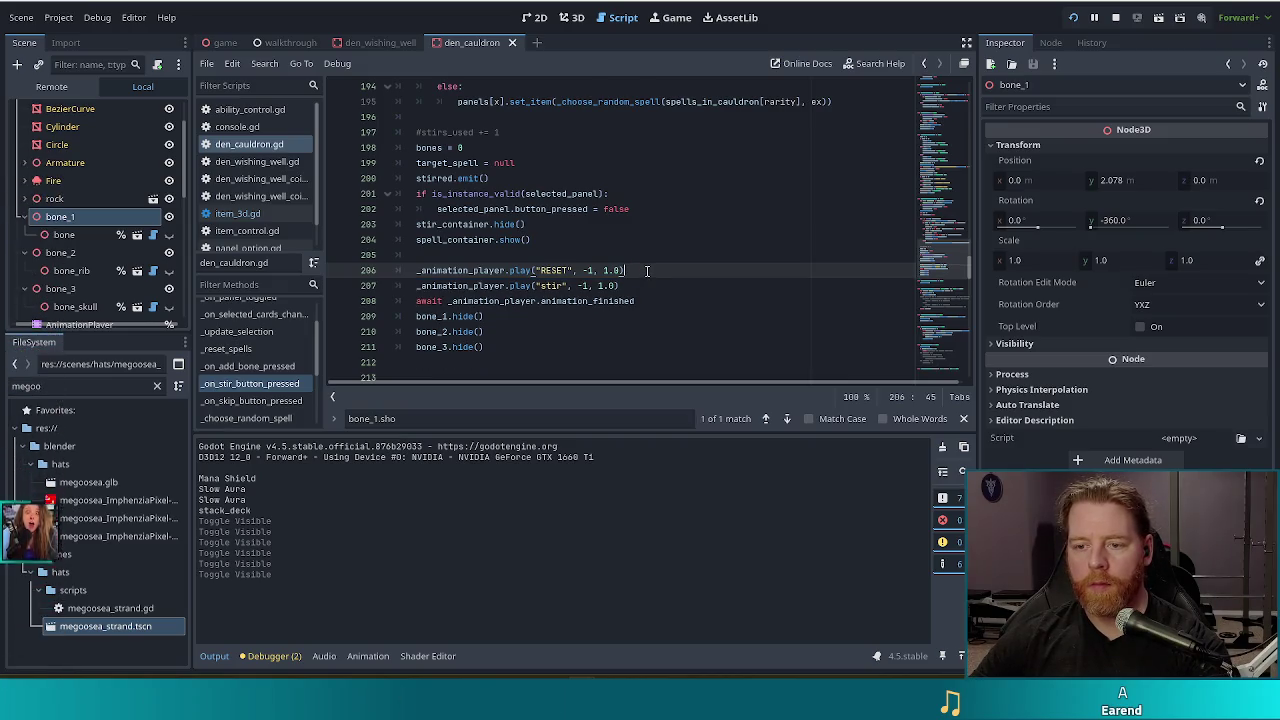
Step: Move the RESET animation play line after bone_3.hide(), save, and run the project
left_click_drag(646, 270, 648, 262)
key("ctrl+x")
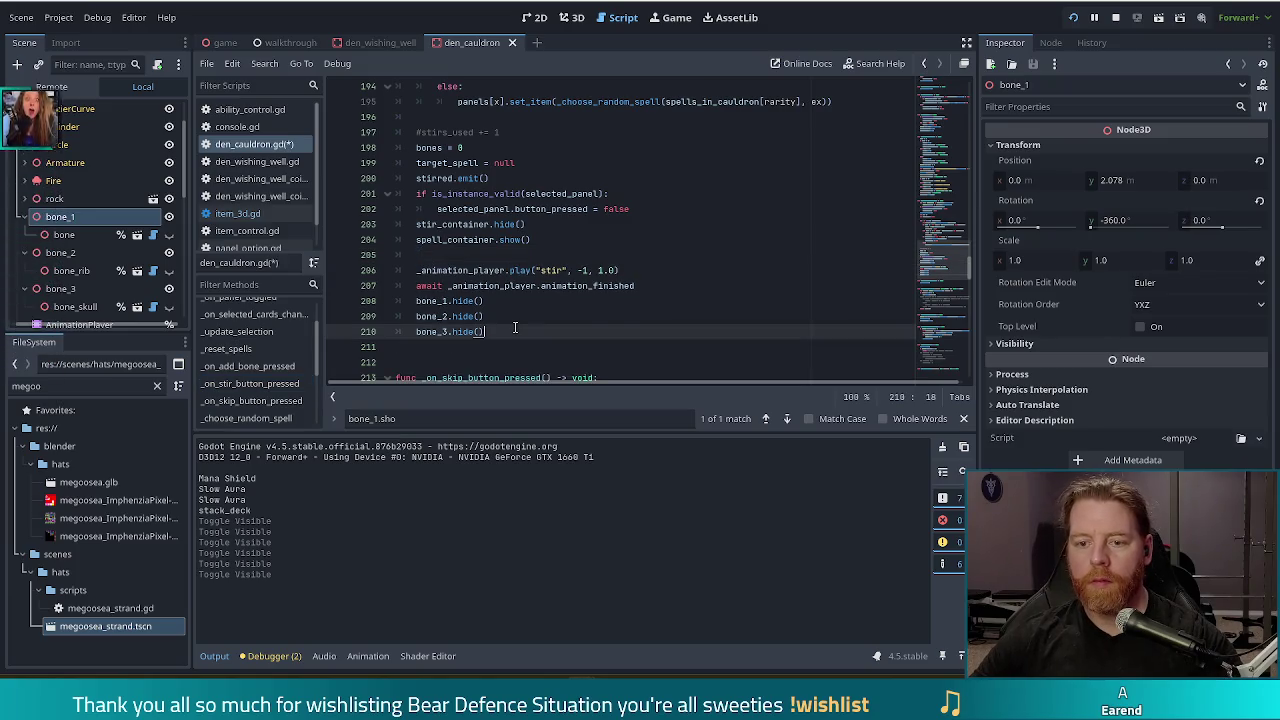
left_click(506, 331)
key("ctrl+v")
key("Up")
key("Up")
key("Up")
key("ctrl+s")
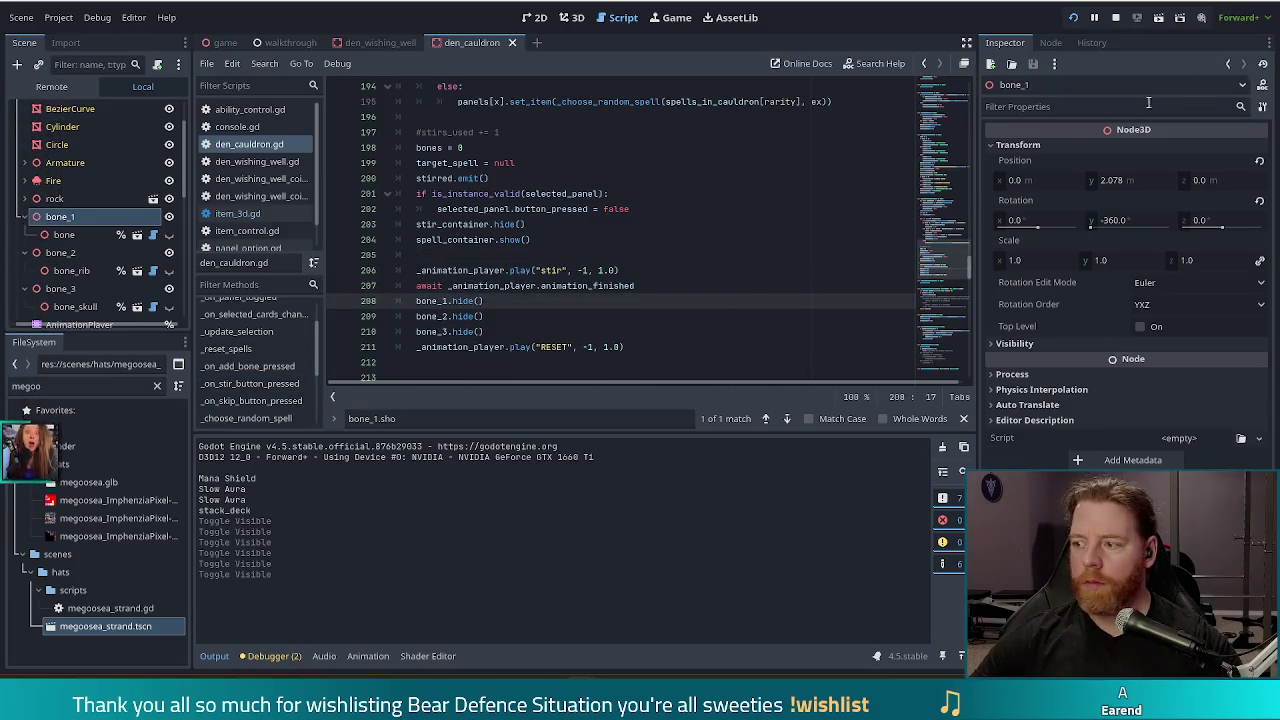
left_click(1075, 18)
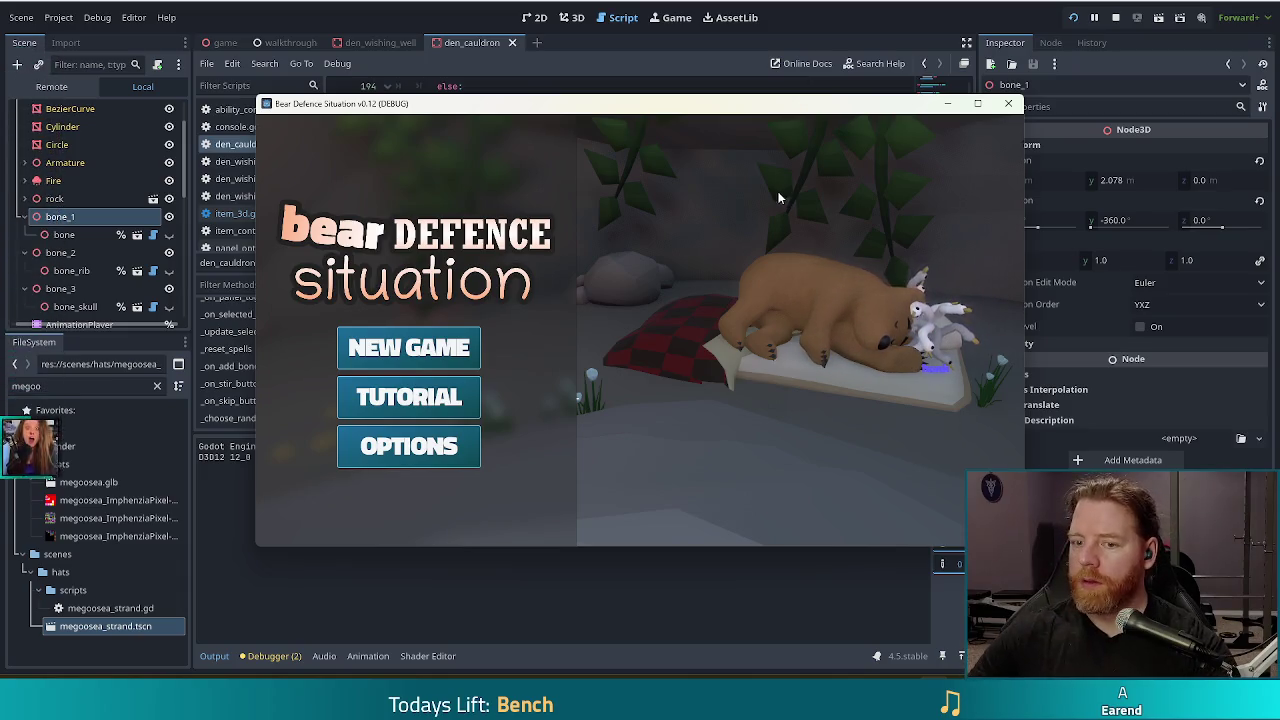
Step: Start a new game, open the cauldron, and run test_kit in the console
left_click(421, 356)
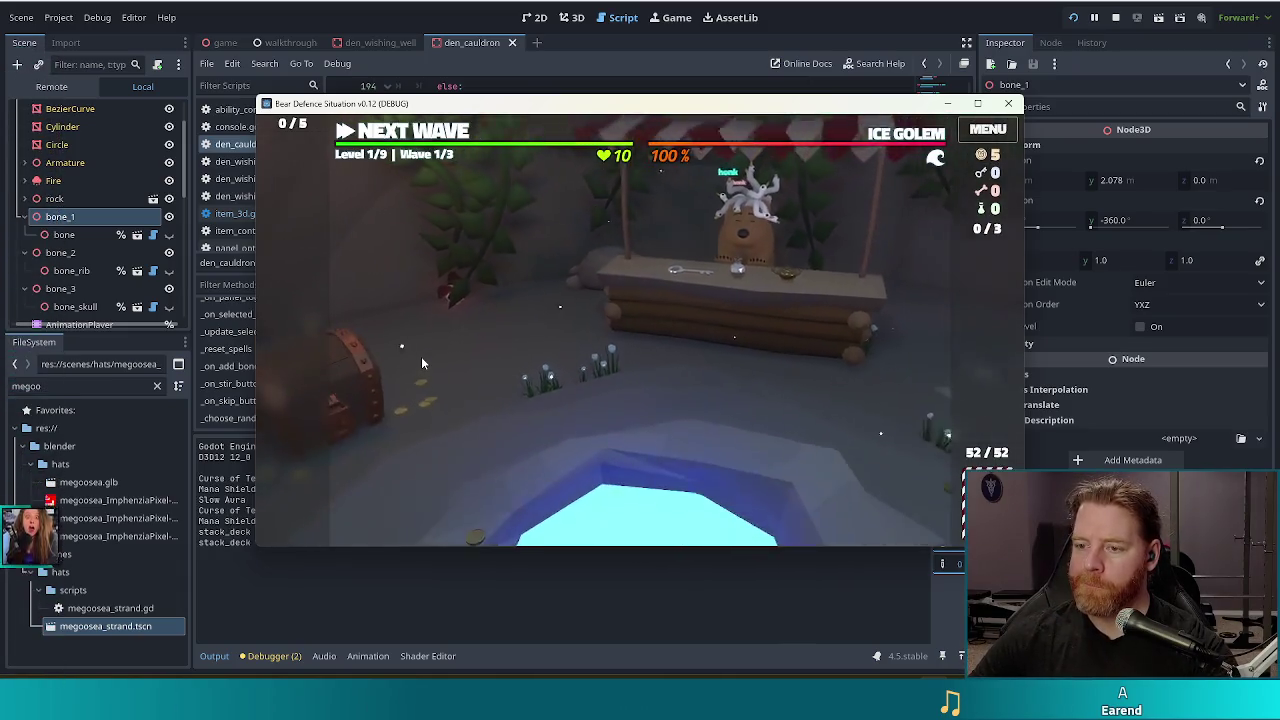
left_click(893, 325)
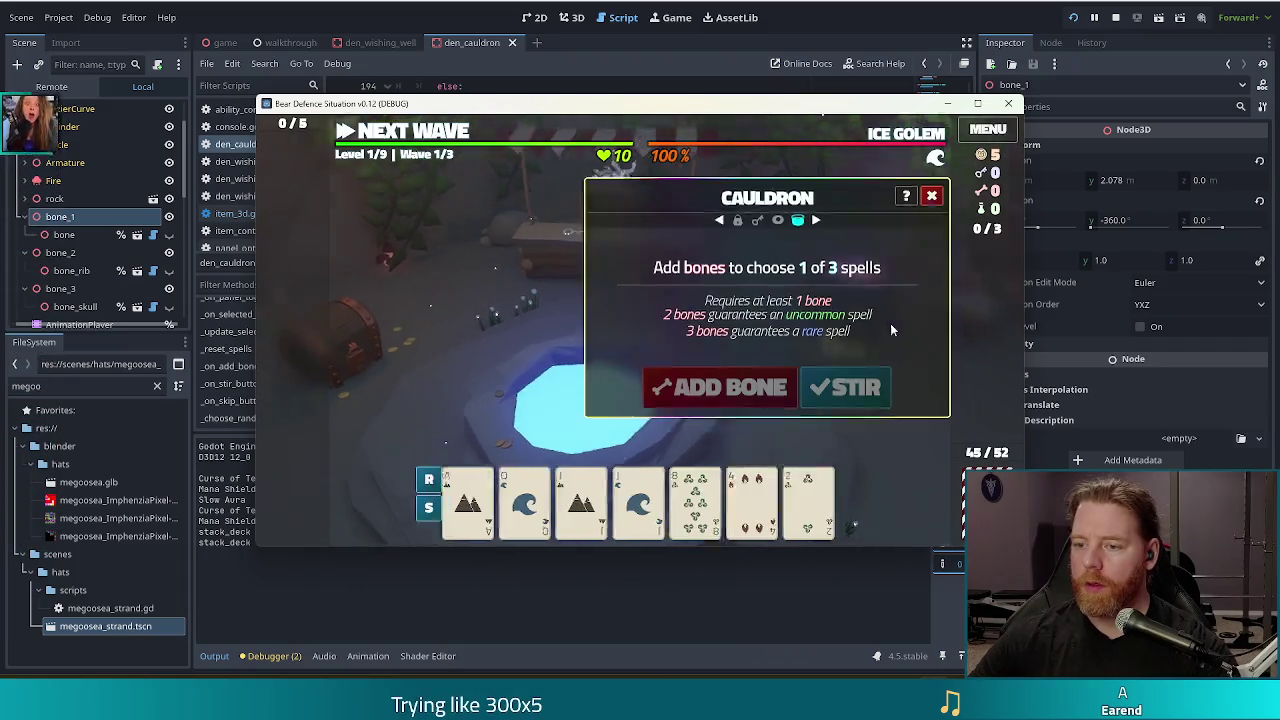
key("grave")
type("test_kit")
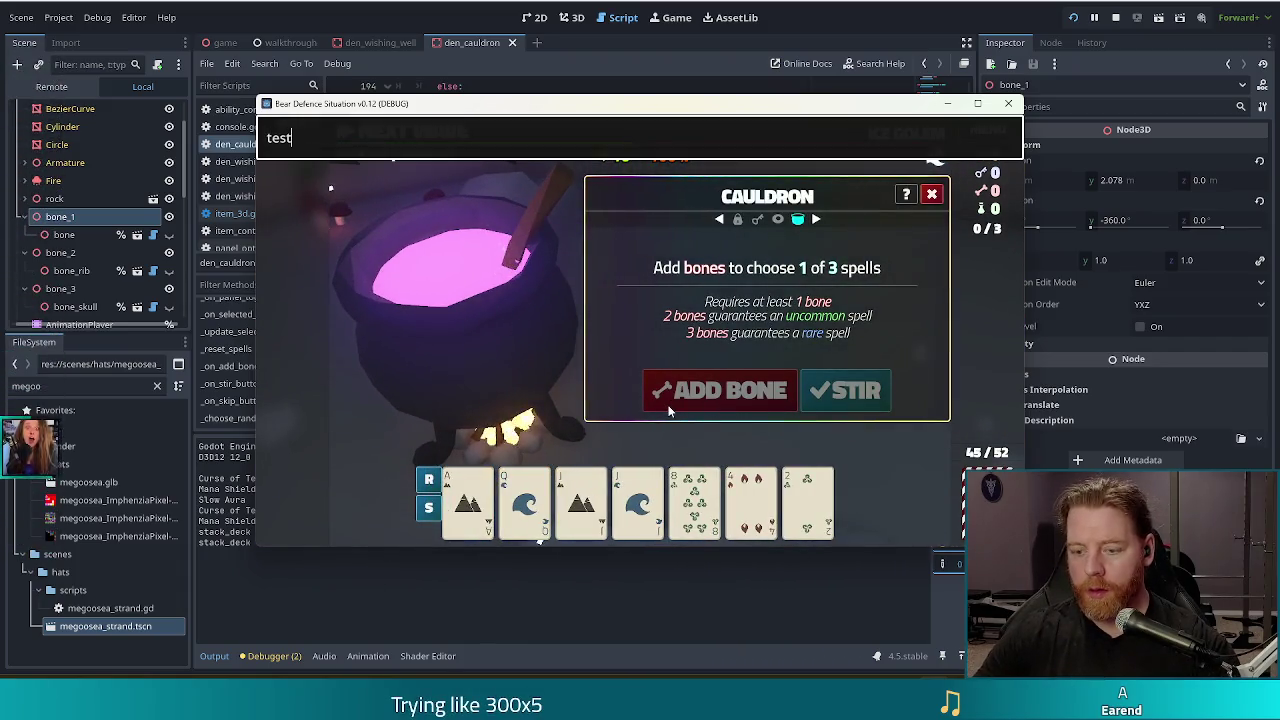
key("Return")
key("grave")
Step: Add three bones, stir, skip the spells, then add more bones to the emptied cauldron
left_click(670, 405)
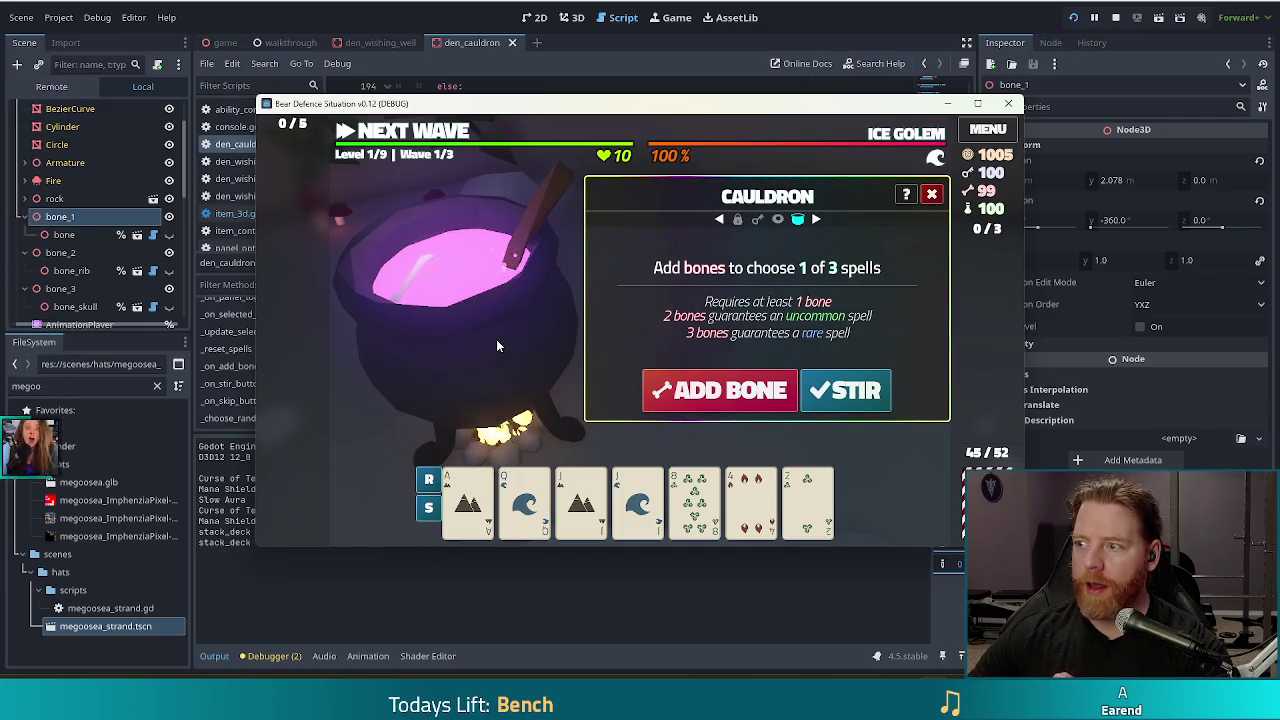
left_click(676, 388)
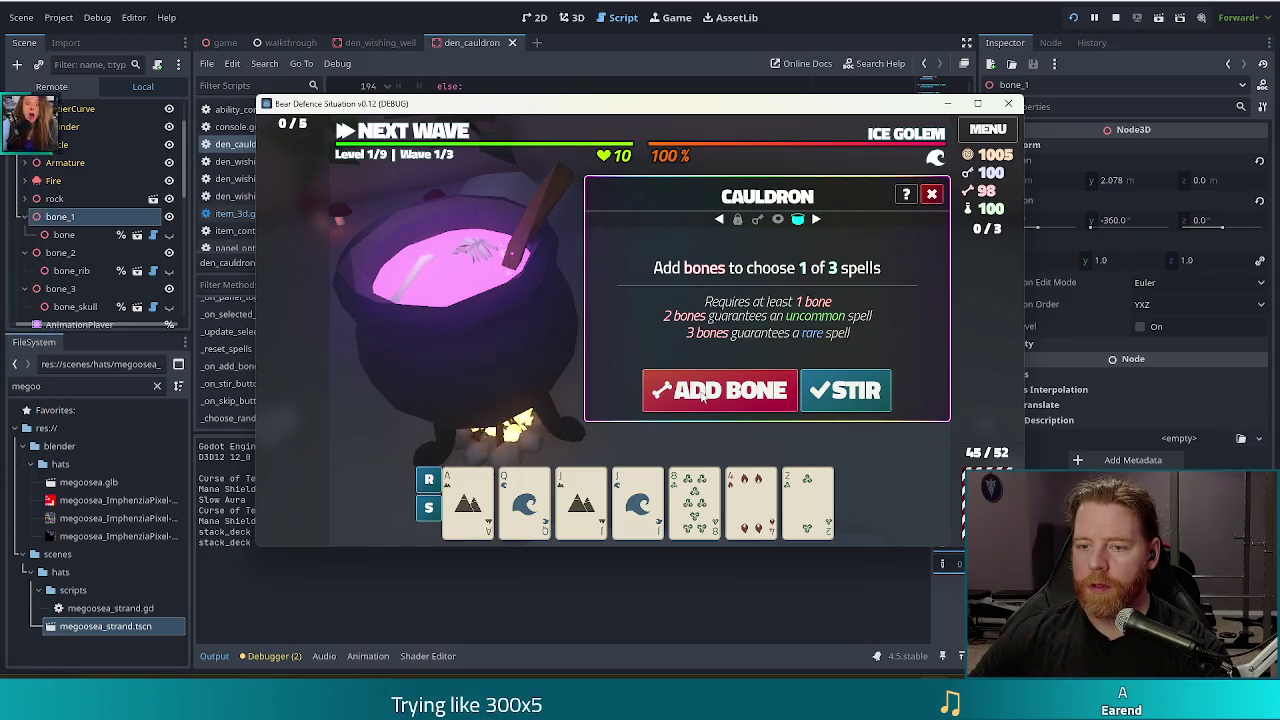
left_click(690, 390)
left_click(866, 393)
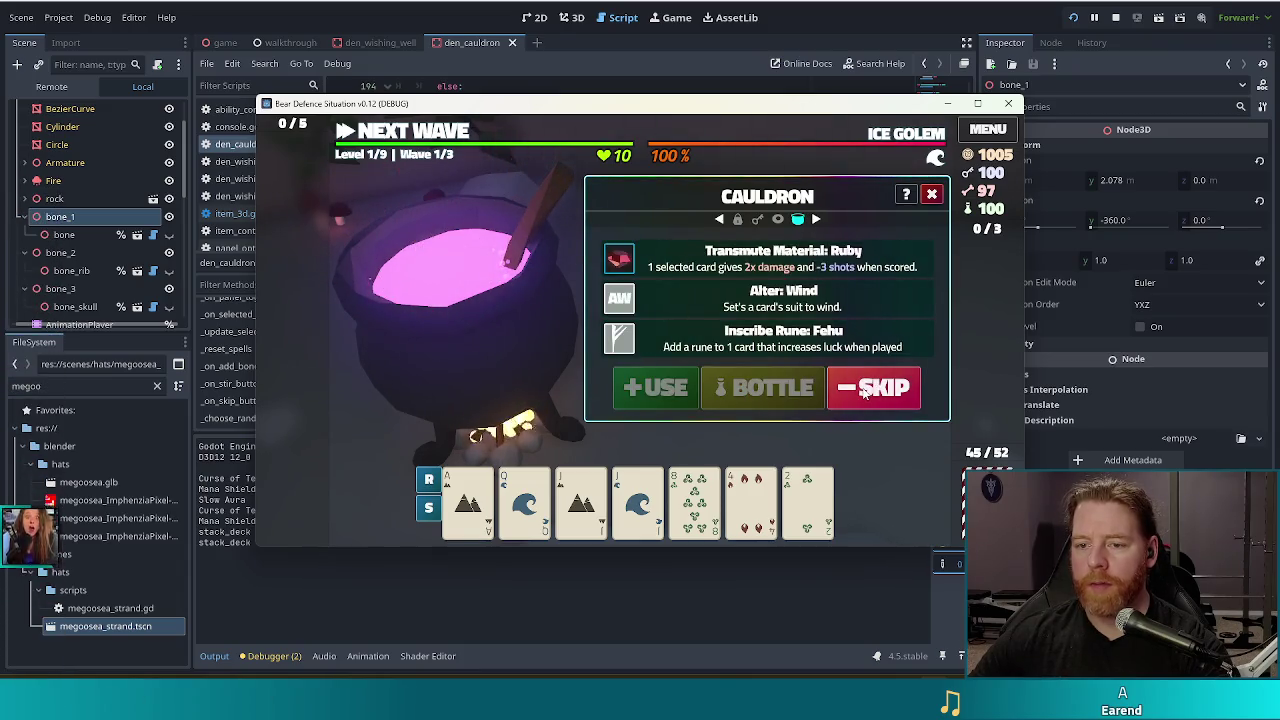
left_click(866, 393)
left_click(738, 393)
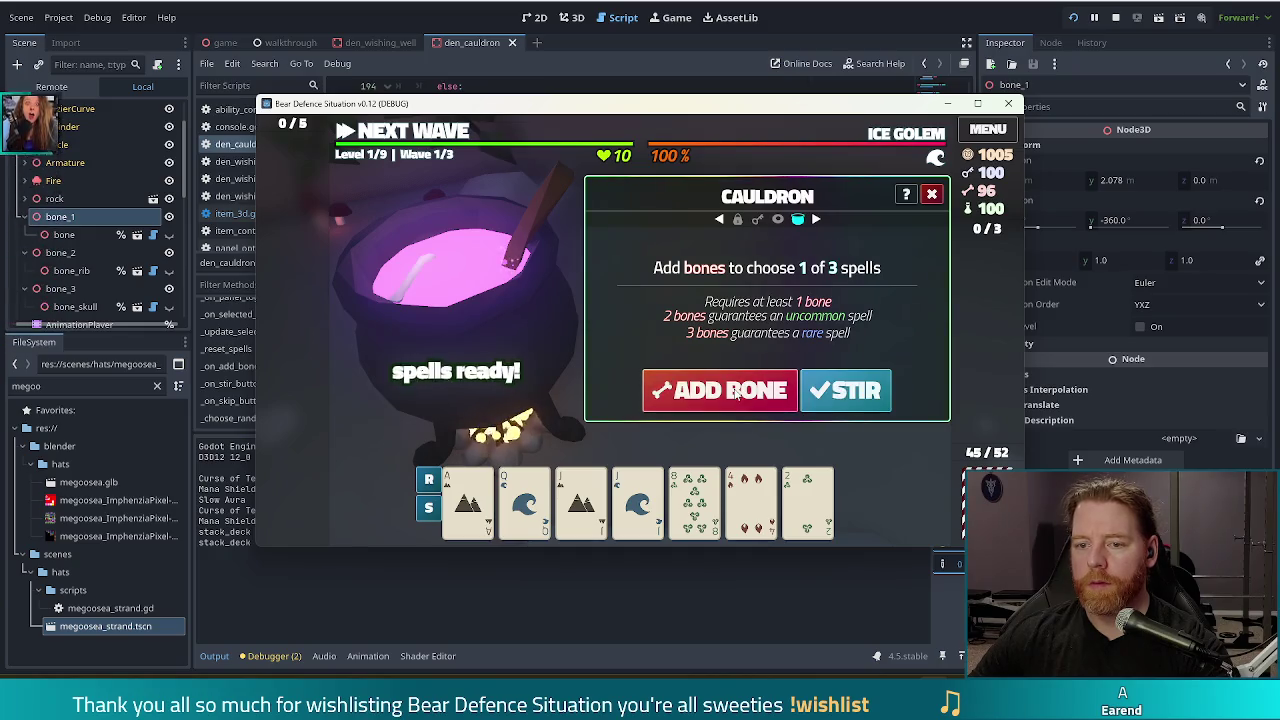
left_click(735, 393)
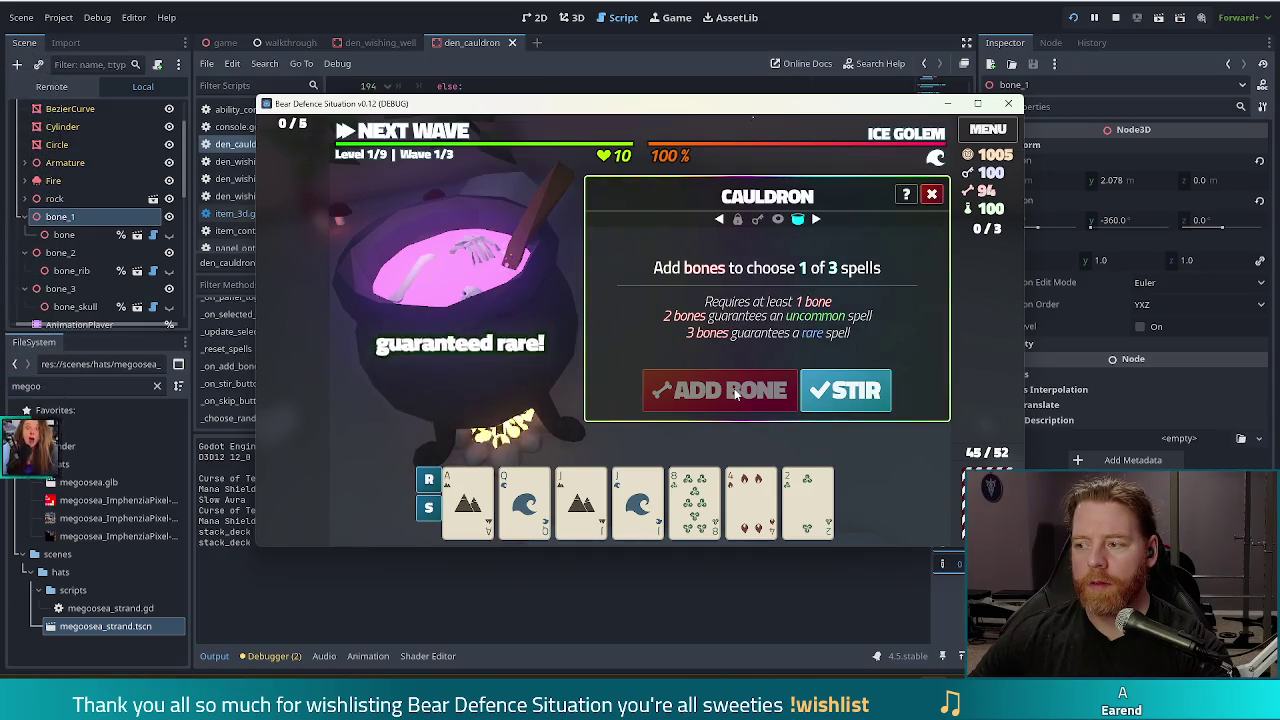